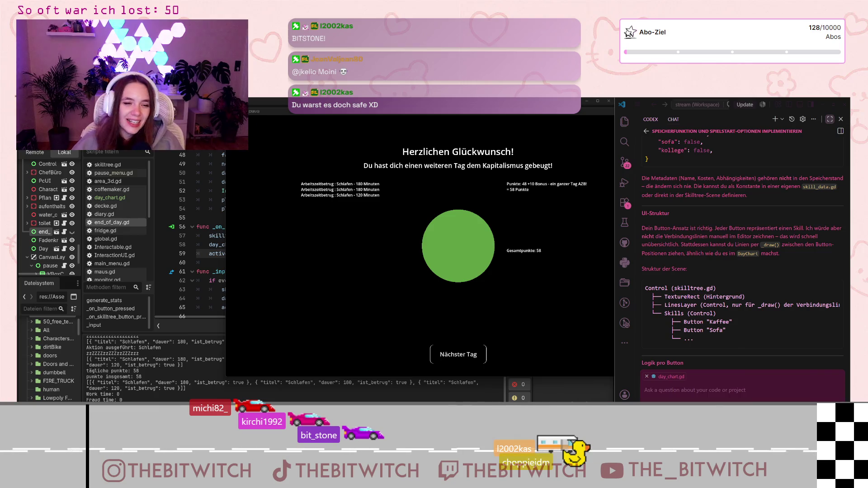
Open the skill tree from the day summary and return with Esc, three times
click(673, 356)
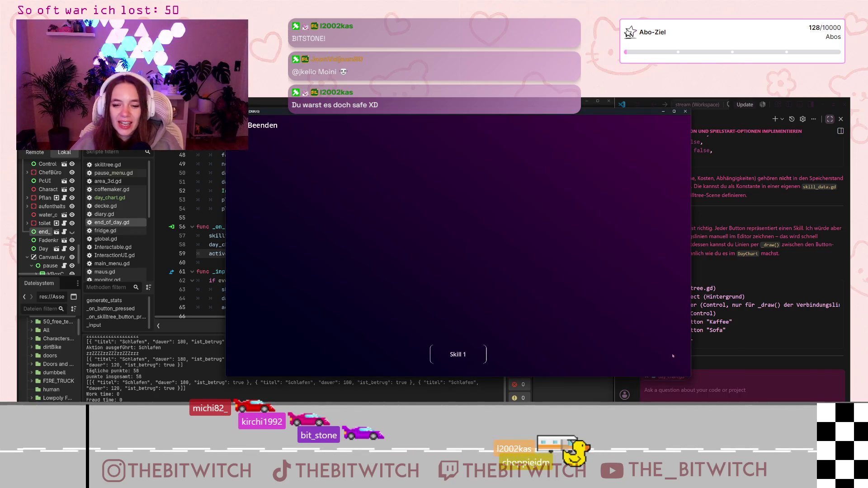
key(Escape)
click(658, 354)
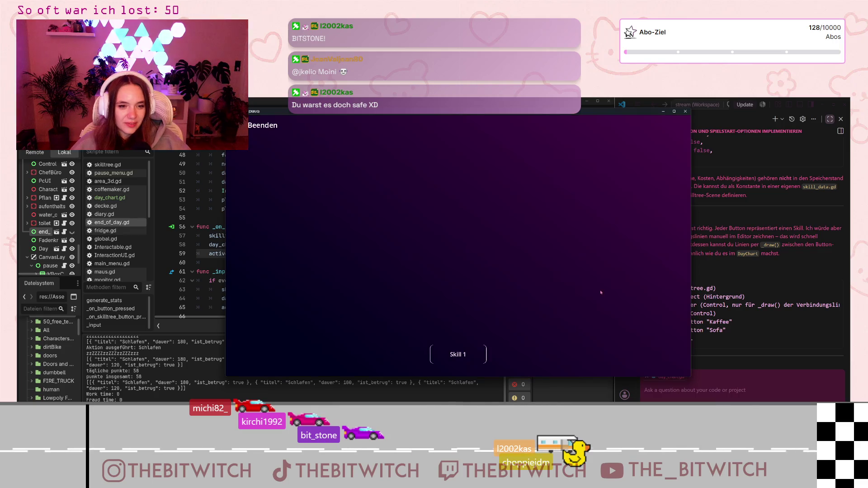
key(Escape)
click(653, 355)
key(Escape)
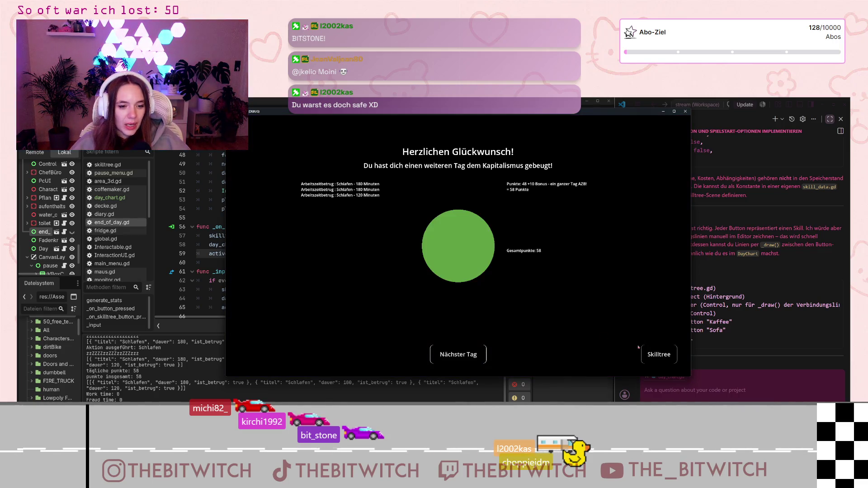
Reopen the skill tree, confirm Esc returns to the summary, then stop the game
click(658, 355)
key(Escape)
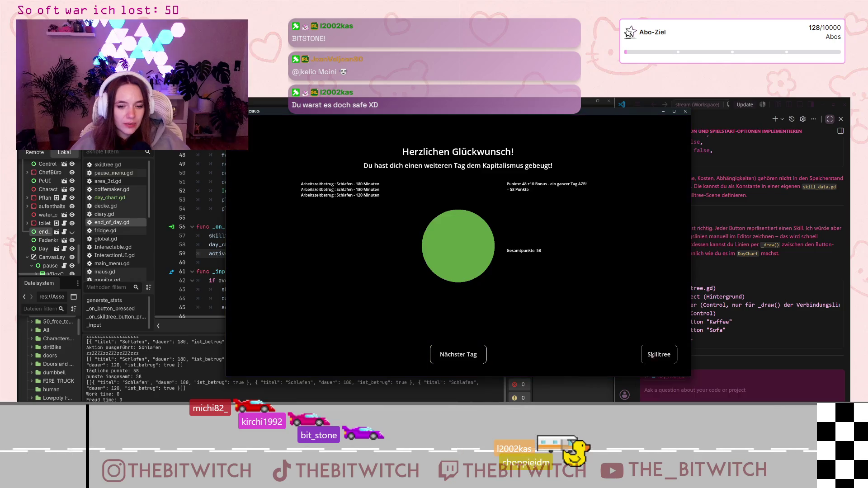
key(Escape)
key(Escape)
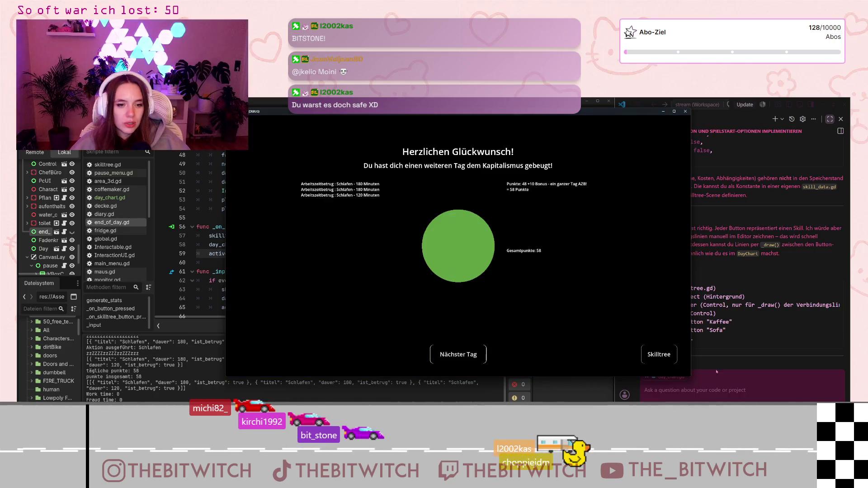
key(Escape)
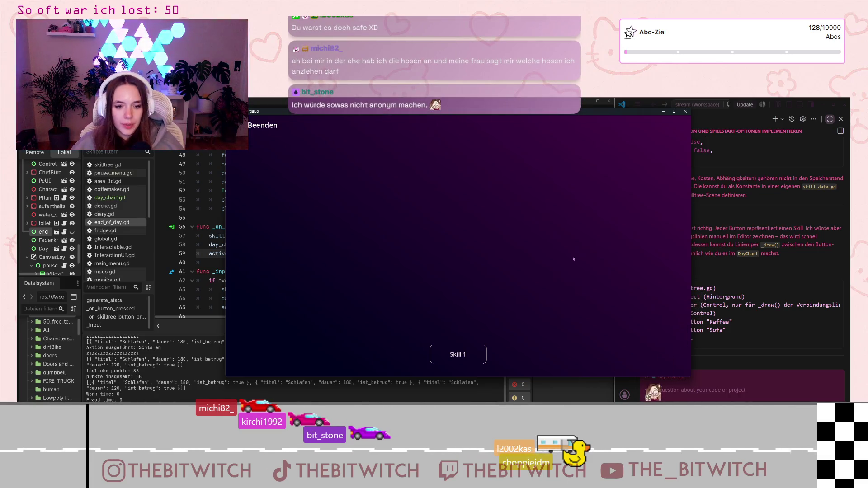
key(Escape)
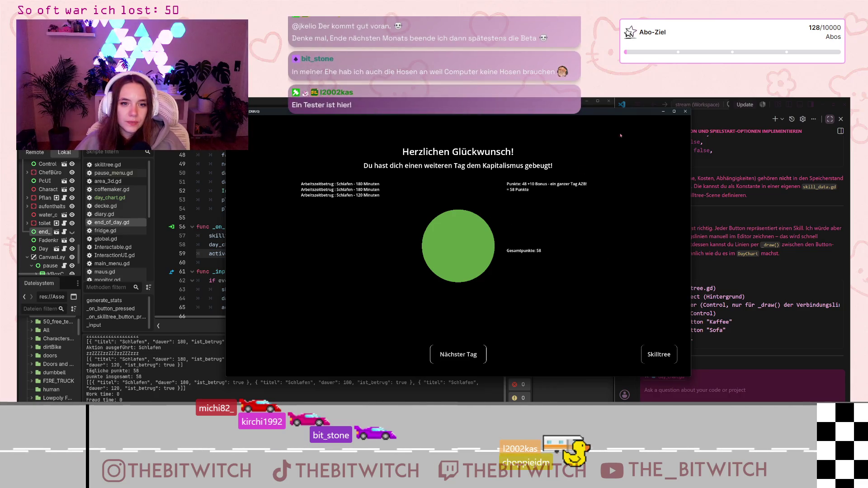
click(686, 111)
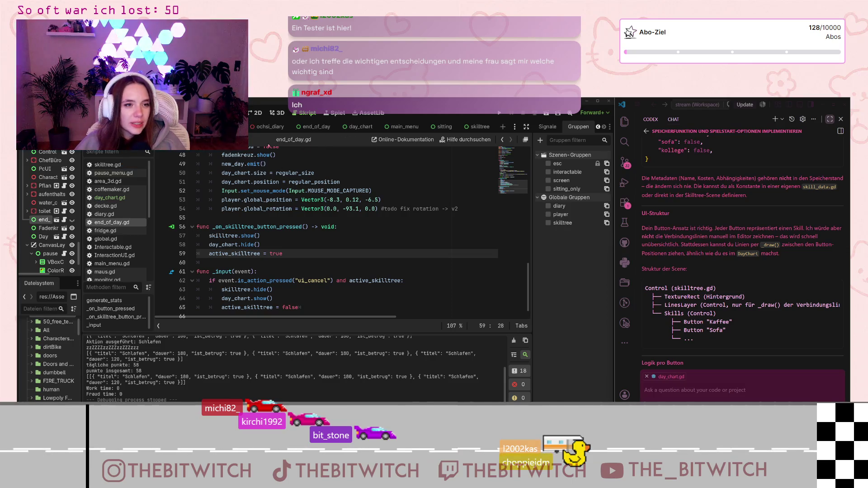
Open the main_menu.gd script from the script list
scroll(45, 213, up, 5)
scroll(37, 208, down, 10)
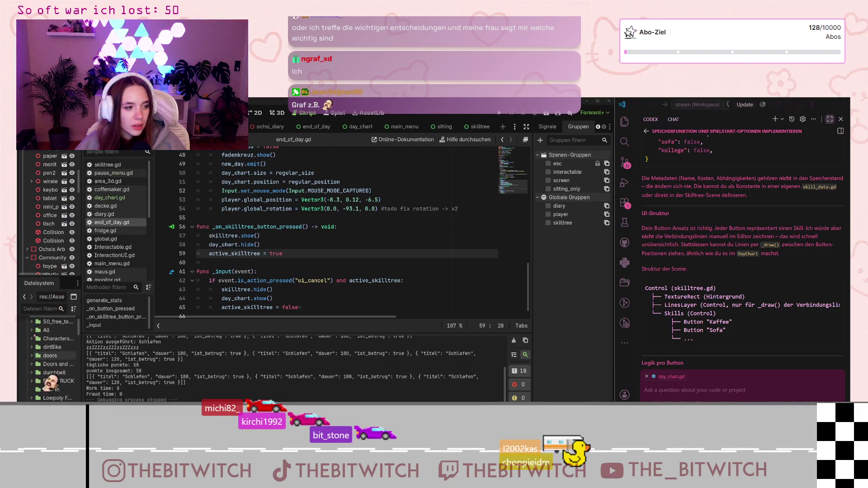
scroll(110, 217, down, 3)
click(110, 219)
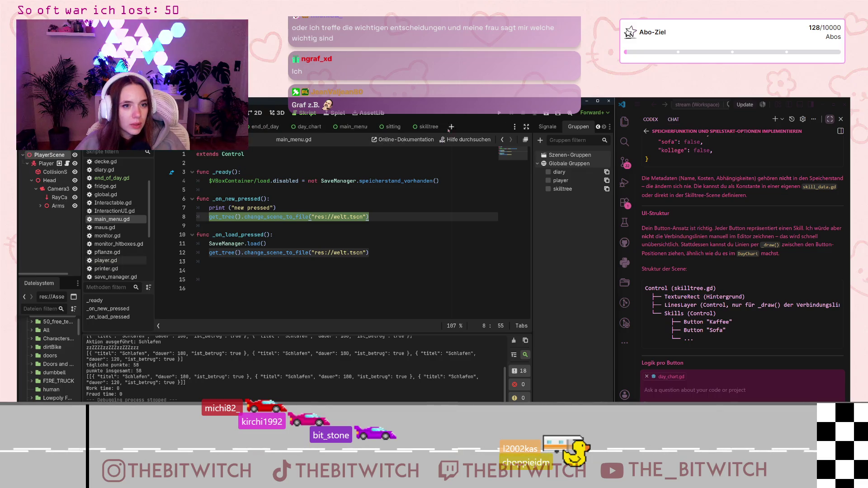
Close the accidental empty scene and open main_menu.tscn in the 2D view
key(ctrl+n)
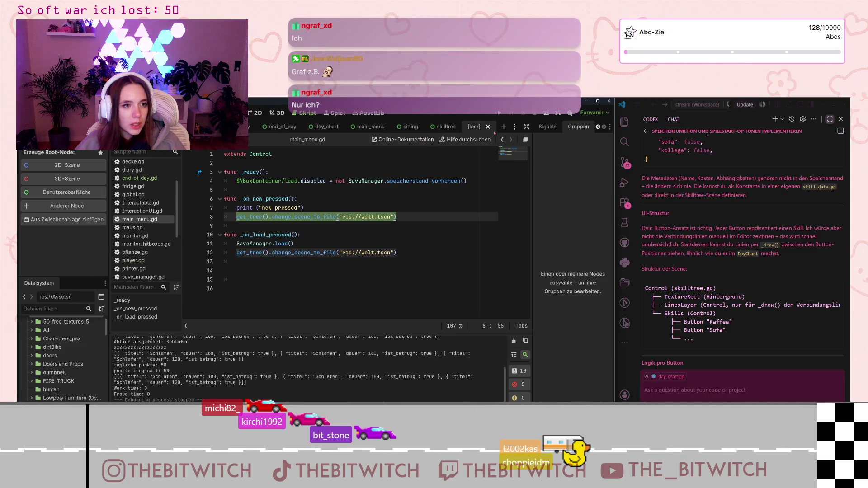
click(487, 126)
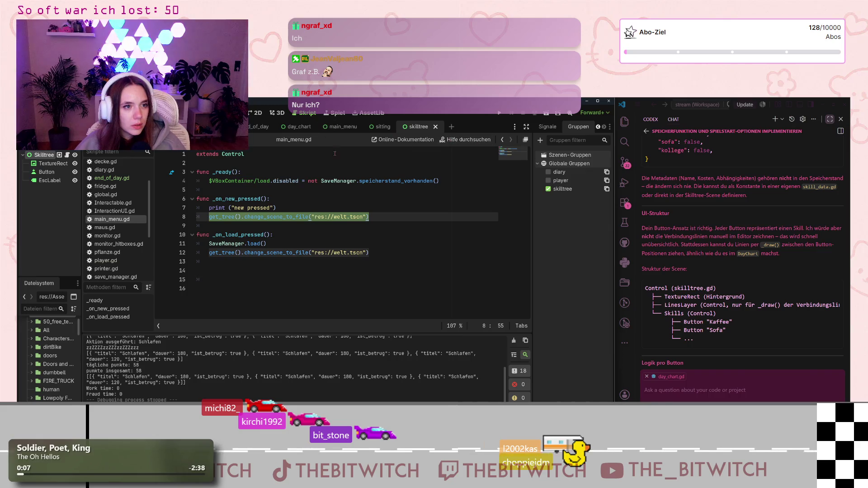
scroll(52, 358, down, 10)
scroll(53, 389, down, 15)
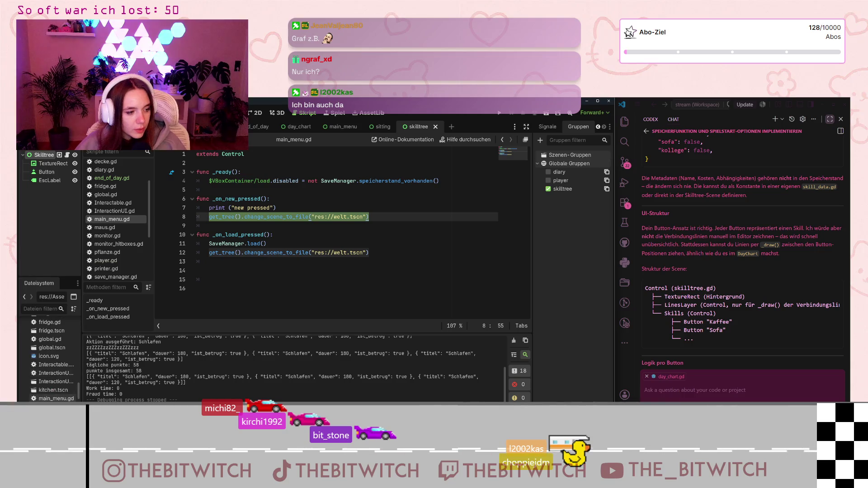
double_click(53, 407)
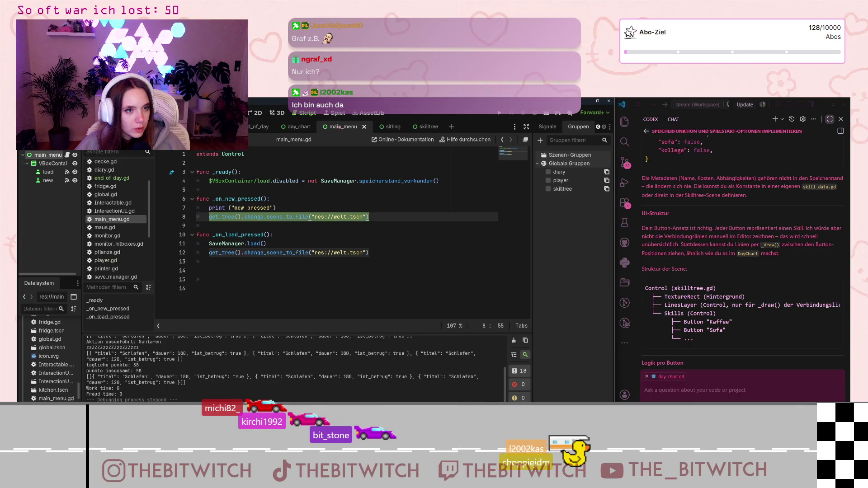
click(256, 113)
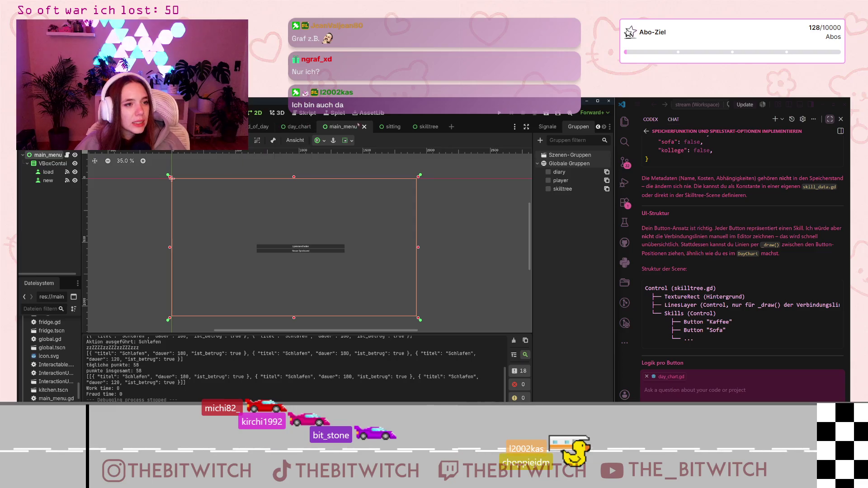
Copy the skilltree's purple TextureRect into main_menu and place it above VBoxContainer
click(420, 126)
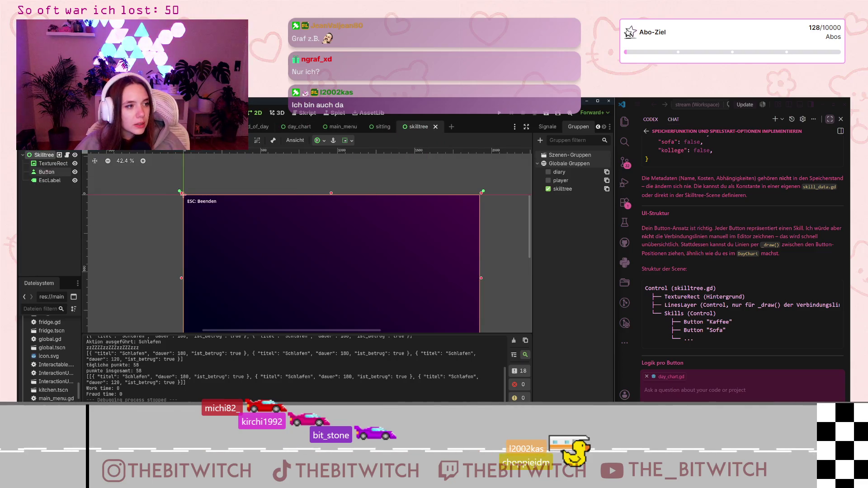
click(51, 164)
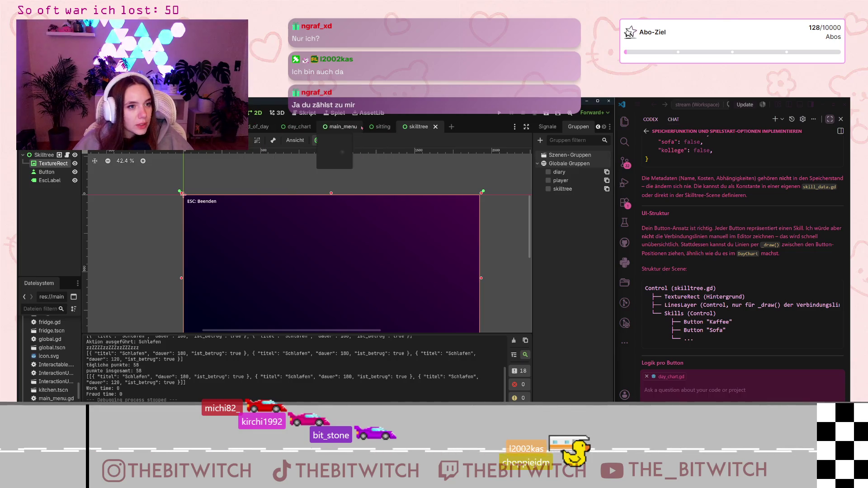
click(341, 126)
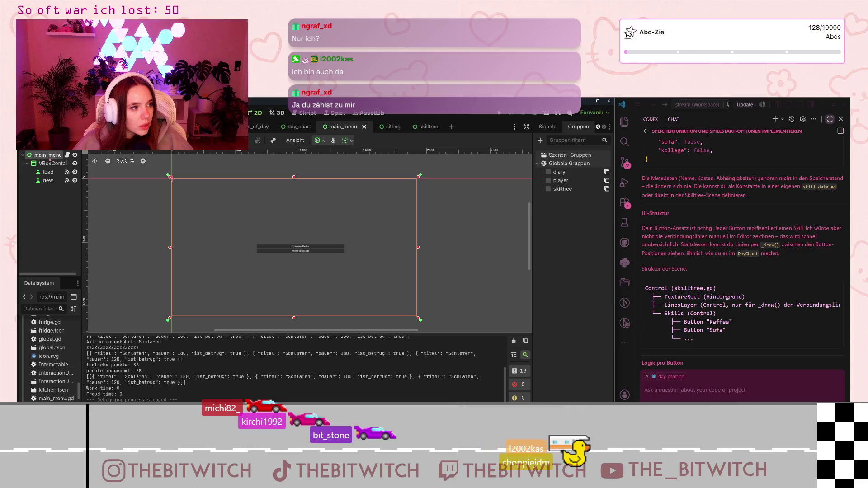
key(ctrl+v)
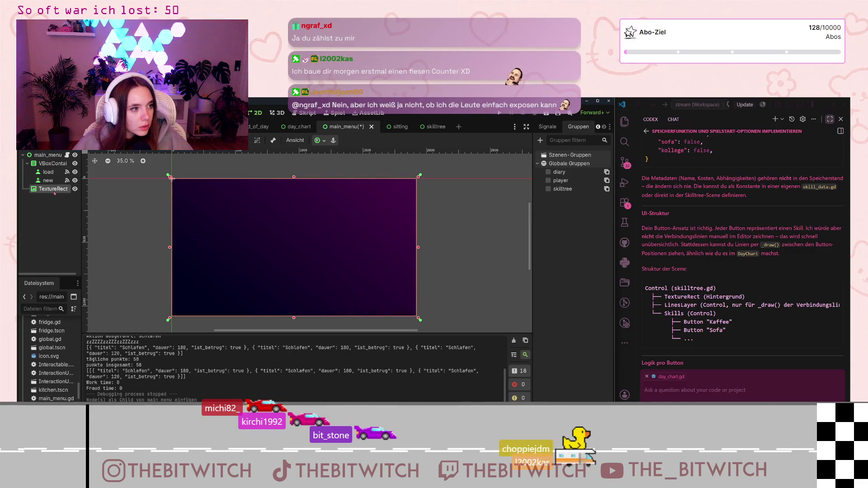
drag(51, 190, 49, 164)
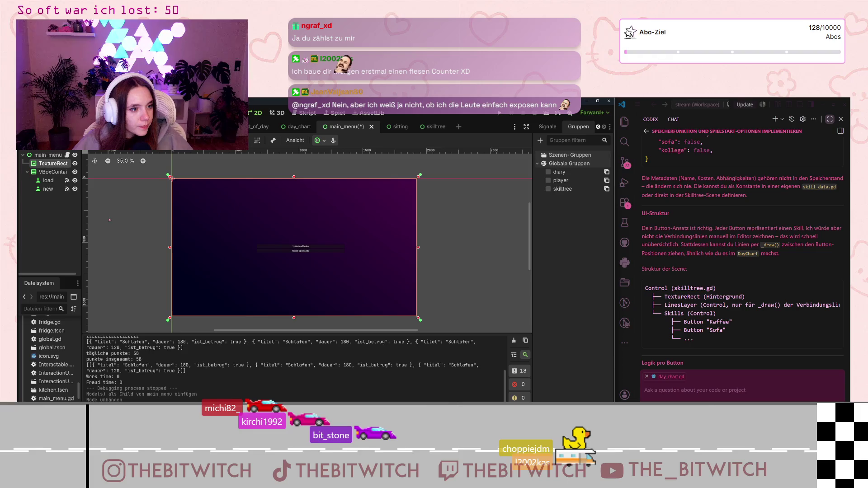
key(Escape)
Select the Spielstand laden button in the canvas
scroll(280, 237, up, 6)
scroll(316, 258, down, 8)
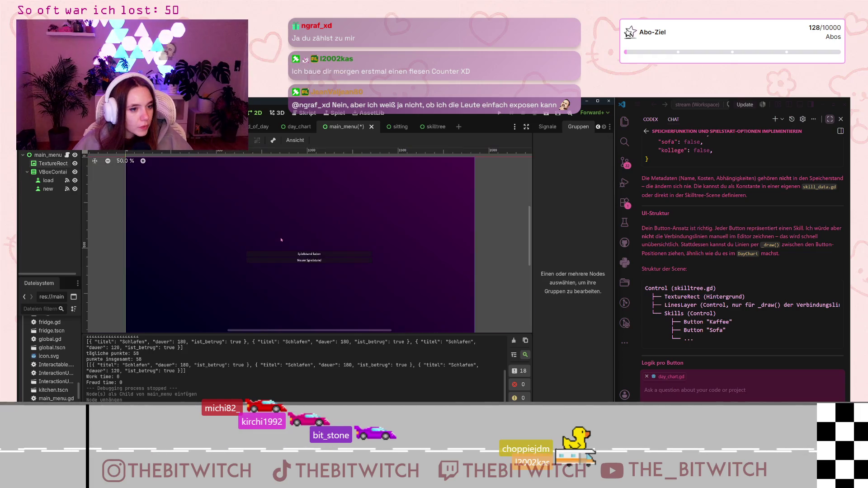
scroll(334, 267, up, 3)
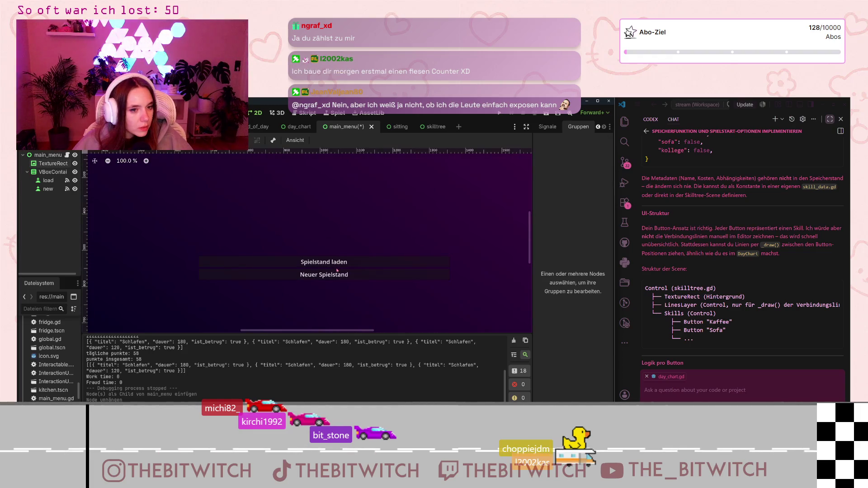
scroll(337, 270, down, 2)
scroll(337, 270, up, 2)
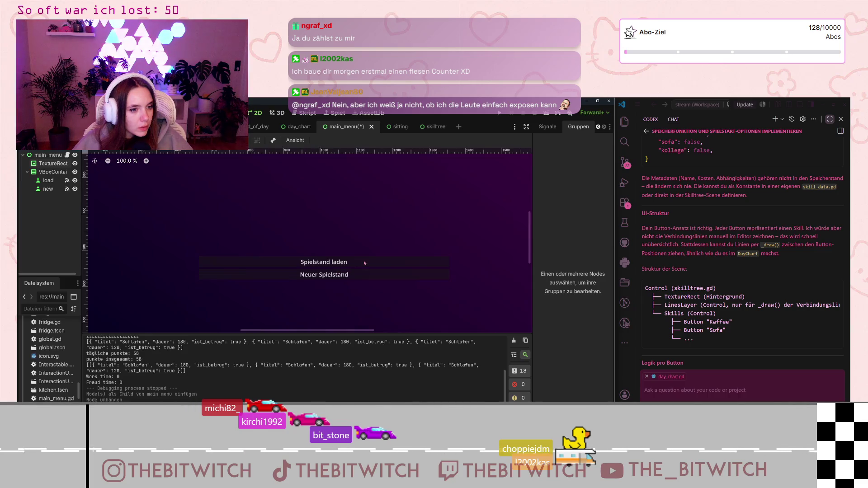
click(337, 263)
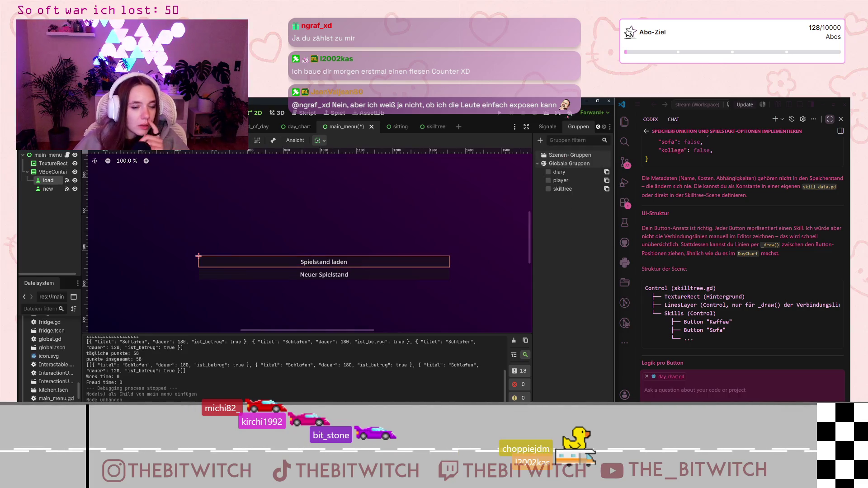
Show the load button's properties and expand its Theme Overrides and Colors
click(598, 127)
click(557, 131)
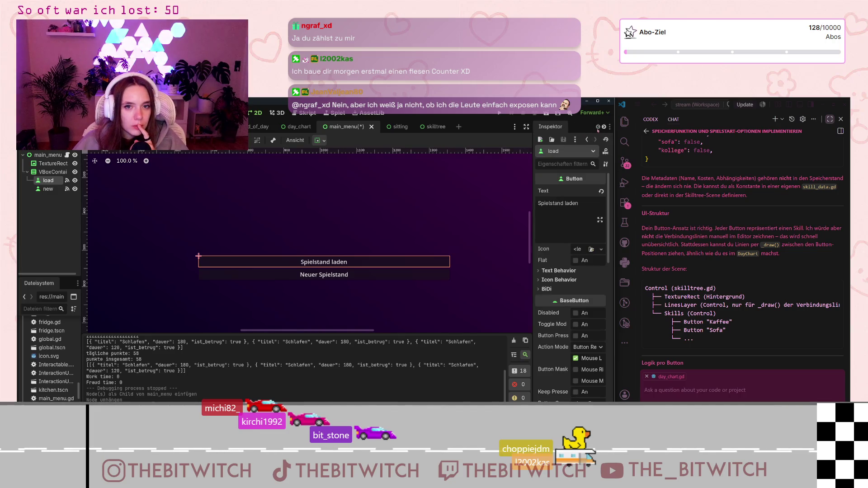
scroll(561, 276, down, 5)
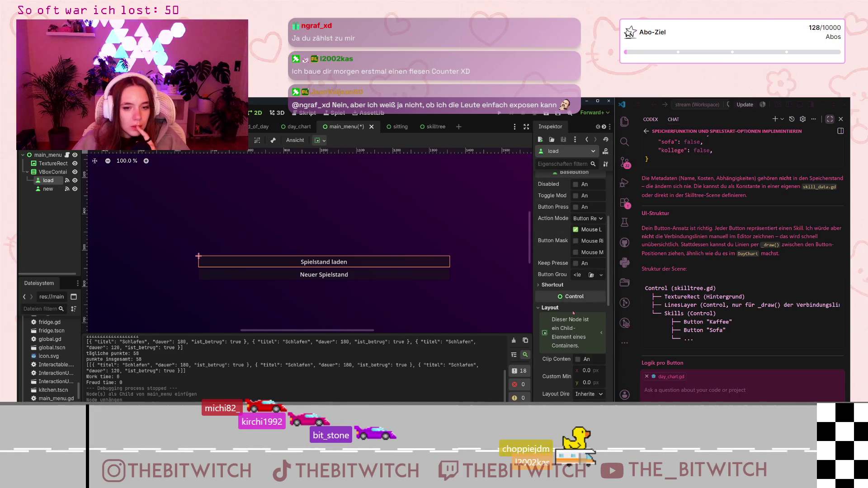
scroll(573, 312, down, 5)
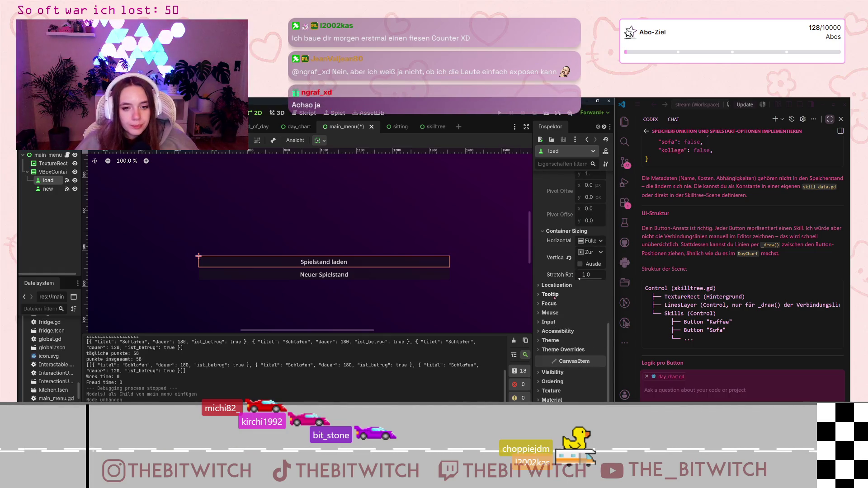
click(563, 349)
click(544, 358)
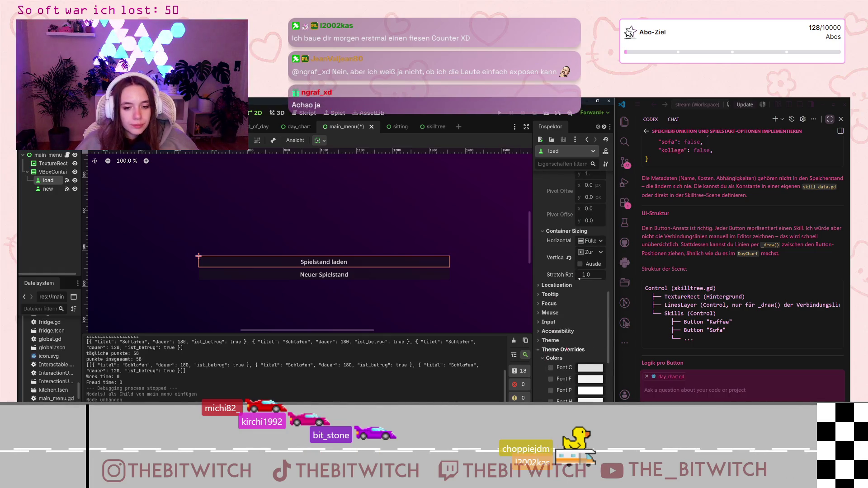
scroll(565, 351, down, 3)
scroll(565, 349, up, 10)
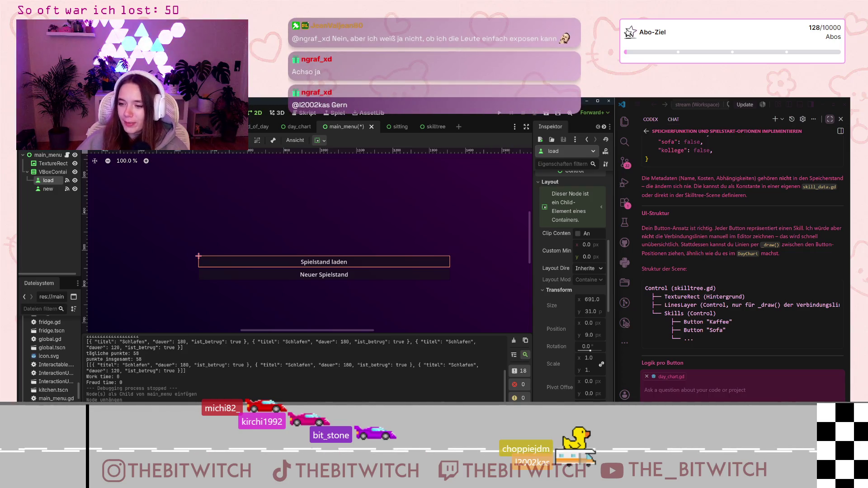
Expand the load button's Styles overrides in the Inspector
scroll(565, 303, down, 5)
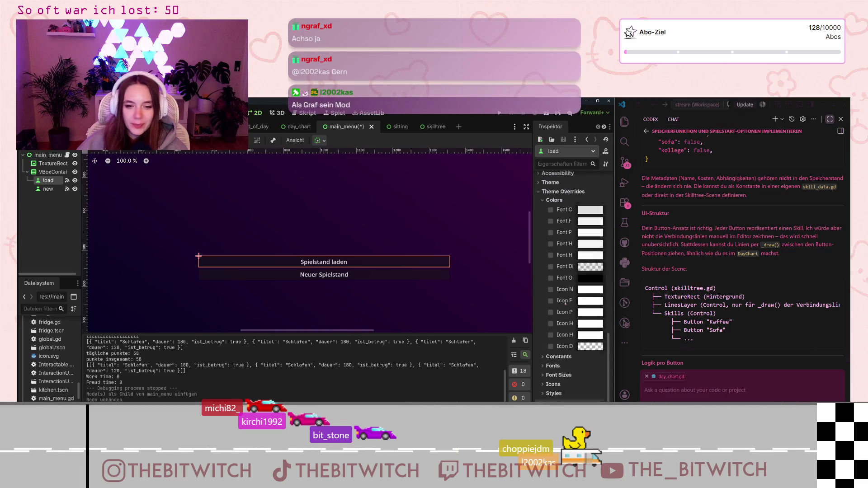
scroll(565, 303, down, 3)
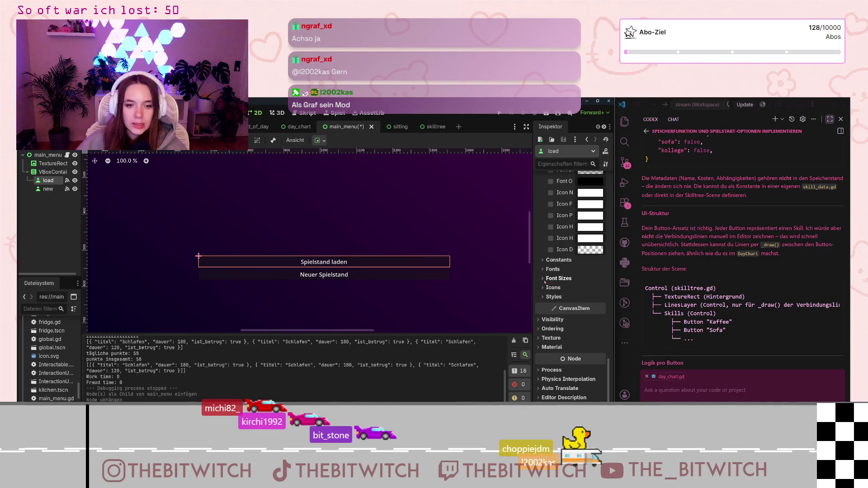
scroll(556, 266, up, 5)
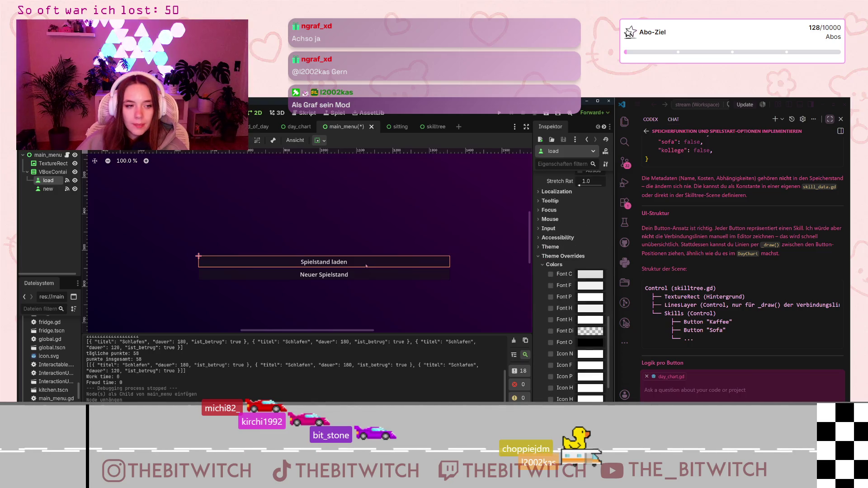
scroll(561, 245, up, 10)
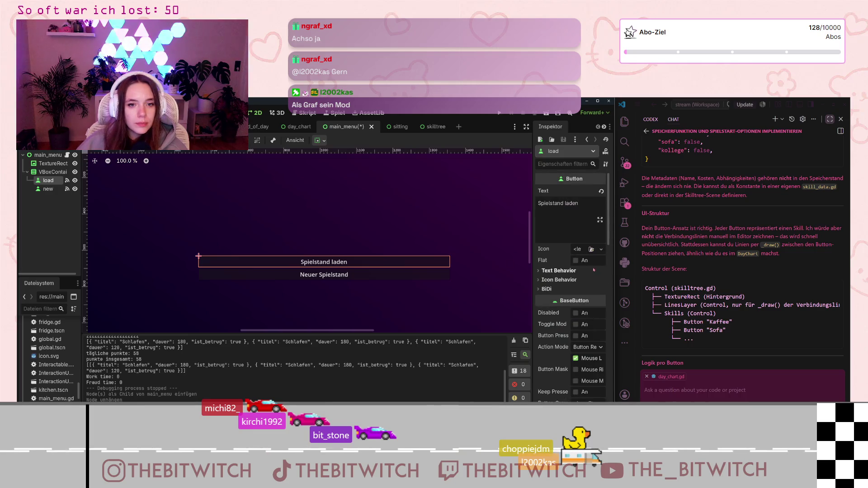
scroll(586, 279, down, 8)
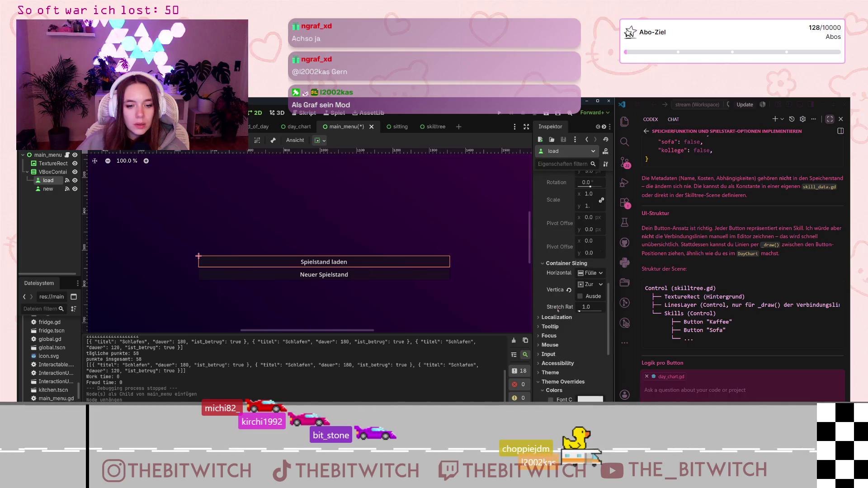
scroll(547, 295, down, 5)
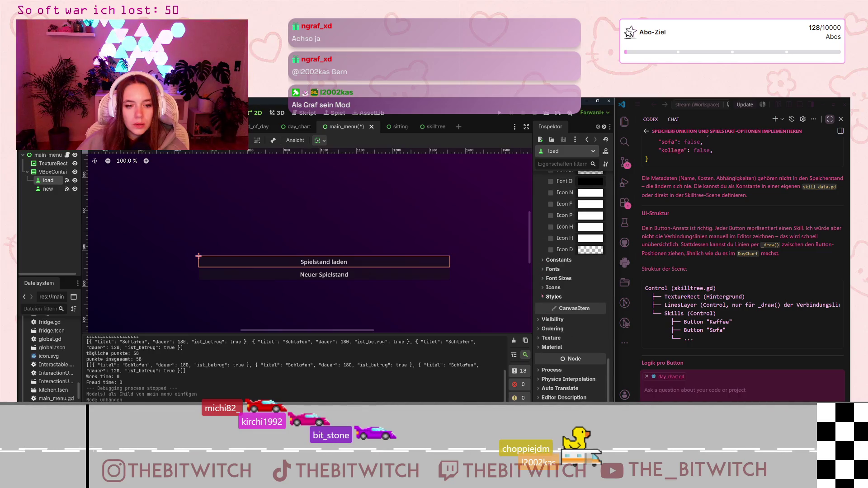
click(542, 296)
scroll(565, 297, up, 4)
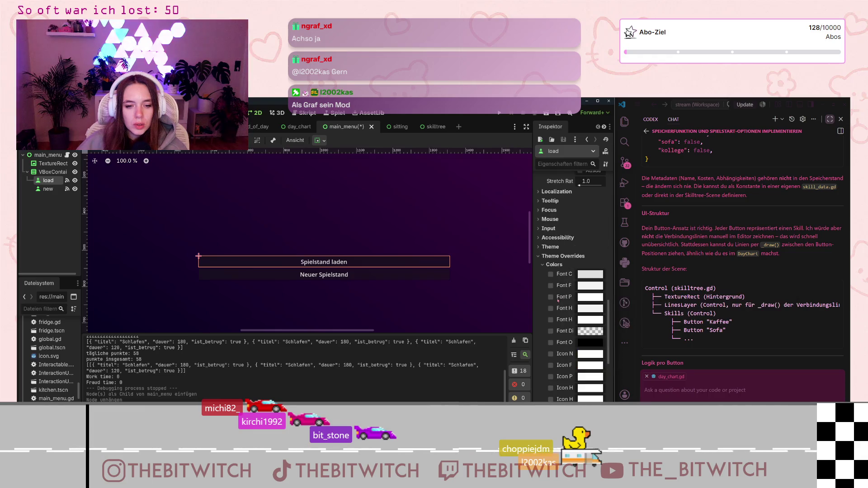
scroll(552, 296, up, 2)
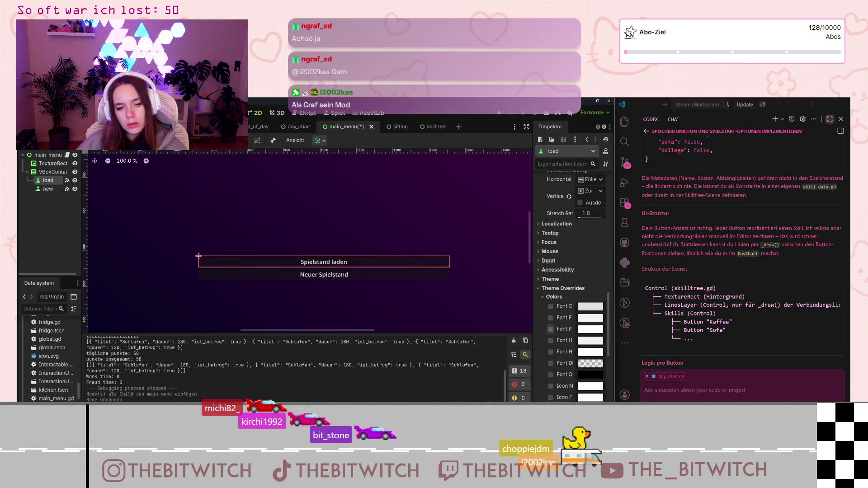
scroll(549, 295, up, 6)
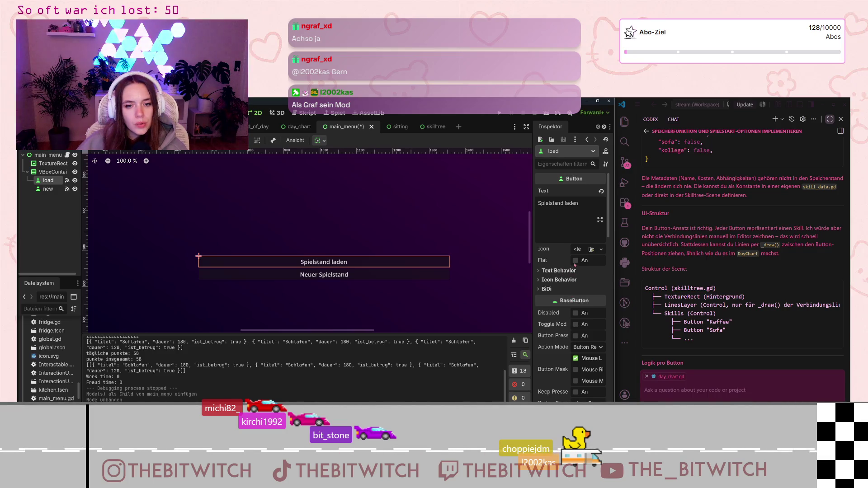
Toggle the Flat property of the Spielstand laden button
click(575, 262)
scroll(575, 276, down, 5)
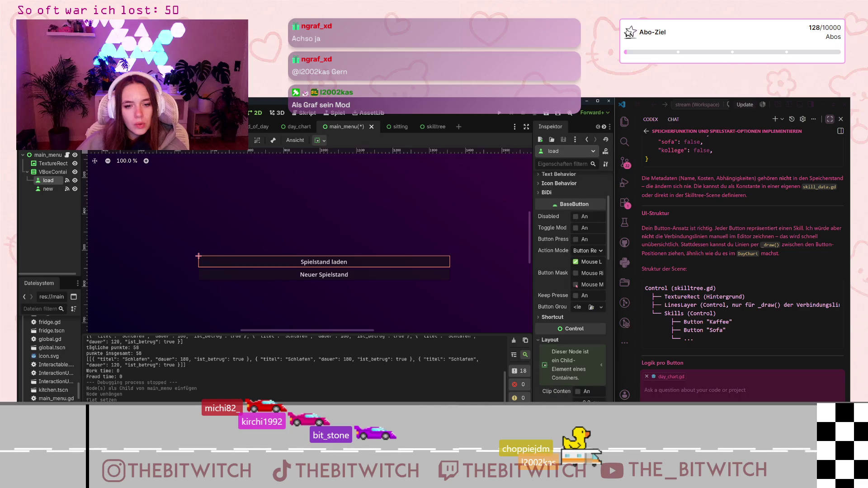
scroll(576, 286, down, 10)
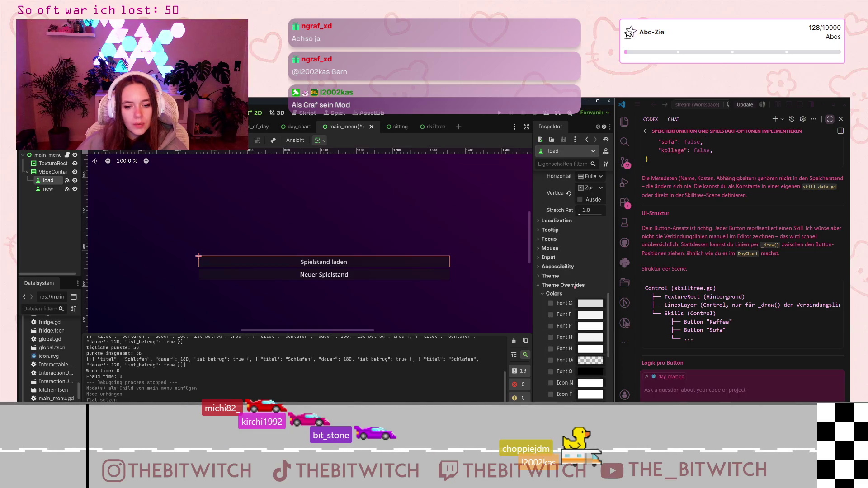
scroll(574, 288, down, 3)
scroll(561, 271, down, 3)
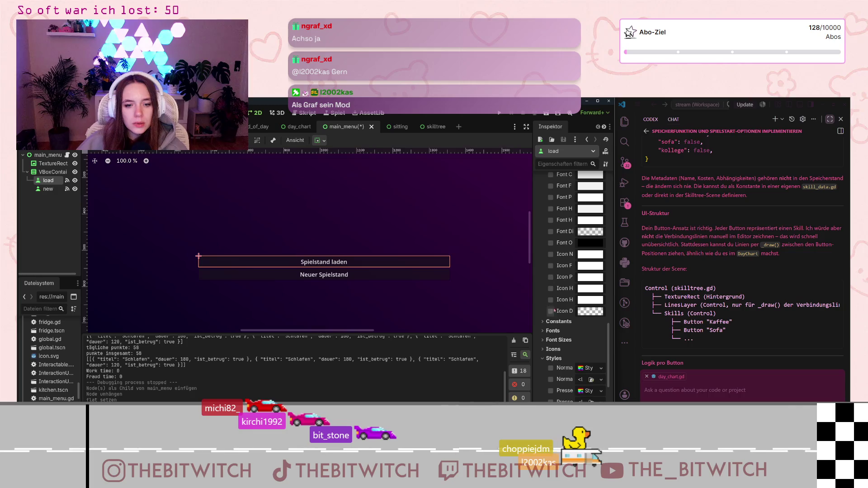
scroll(548, 361, down, 5)
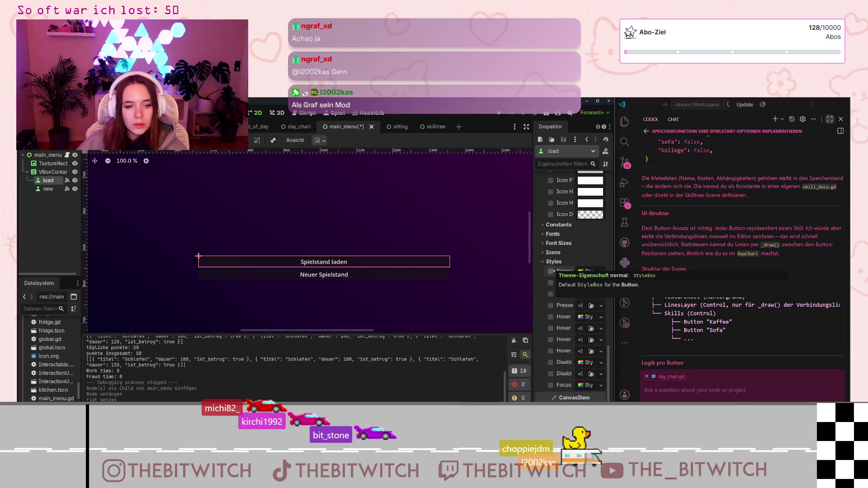
click(589, 271)
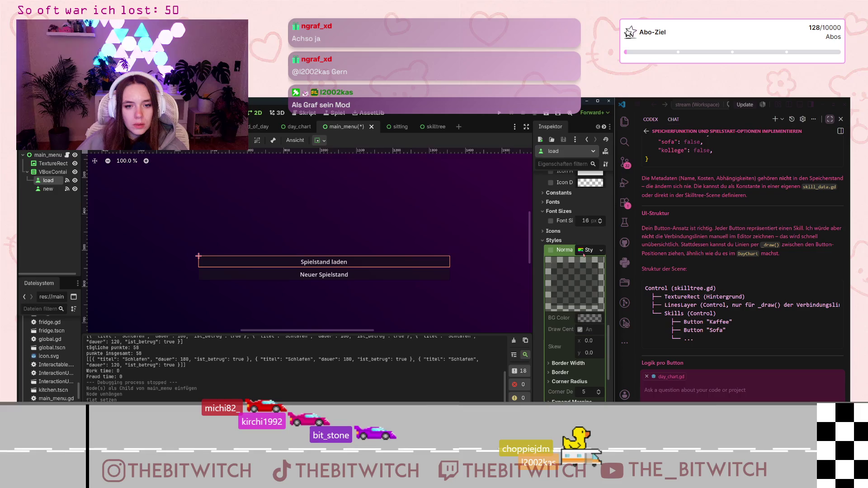
scroll(587, 284, down, 2)
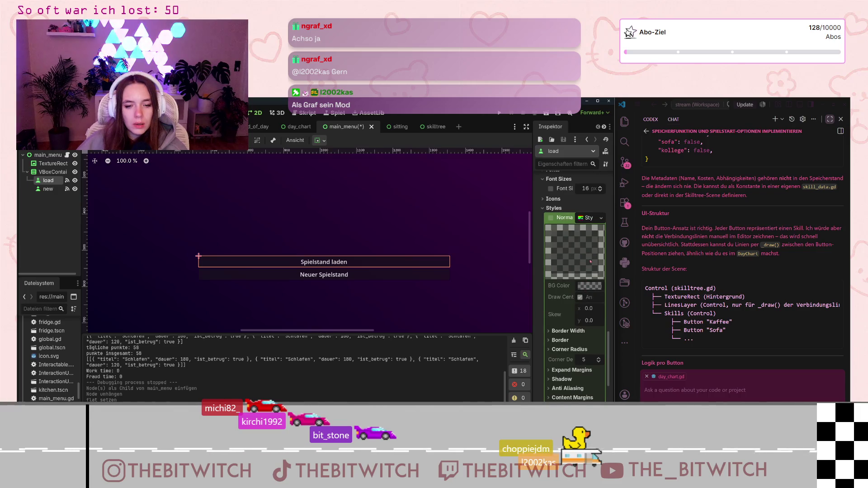
click(586, 241)
scroll(522, 294, down, 4)
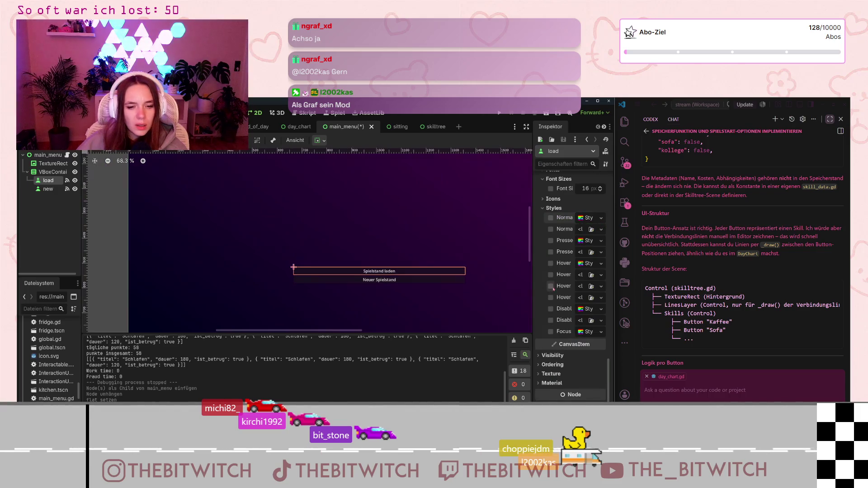
scroll(409, 249, down, 2)
scroll(595, 250, up, 10)
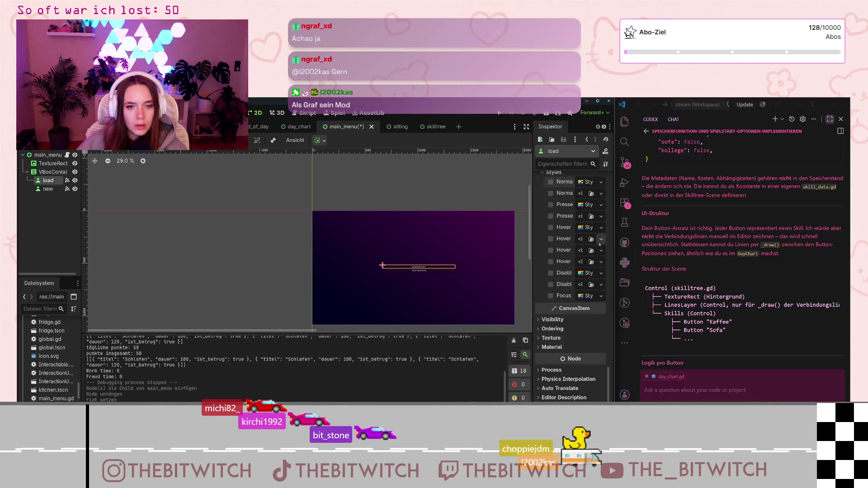
scroll(587, 250, up, 10)
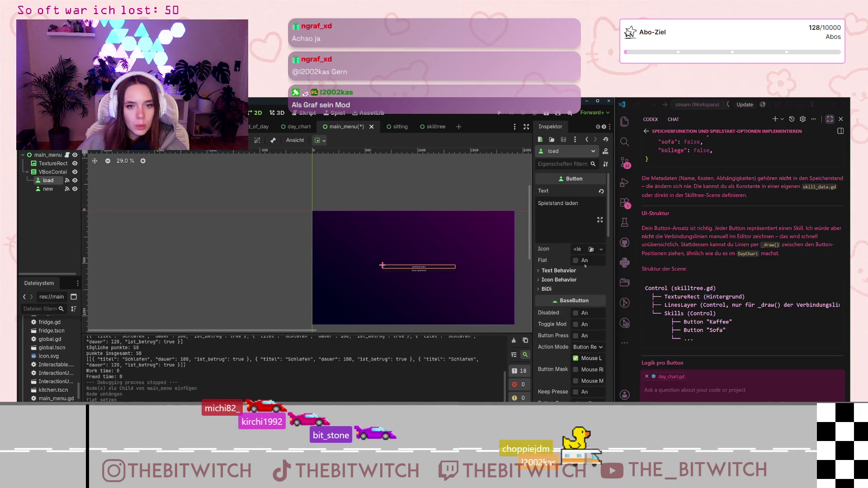
scroll(492, 280, up, 2)
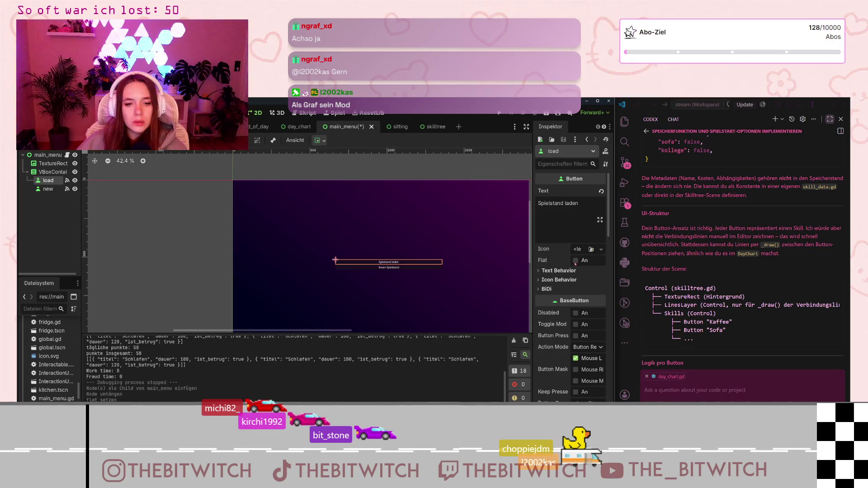
scroll(574, 264, down, 4)
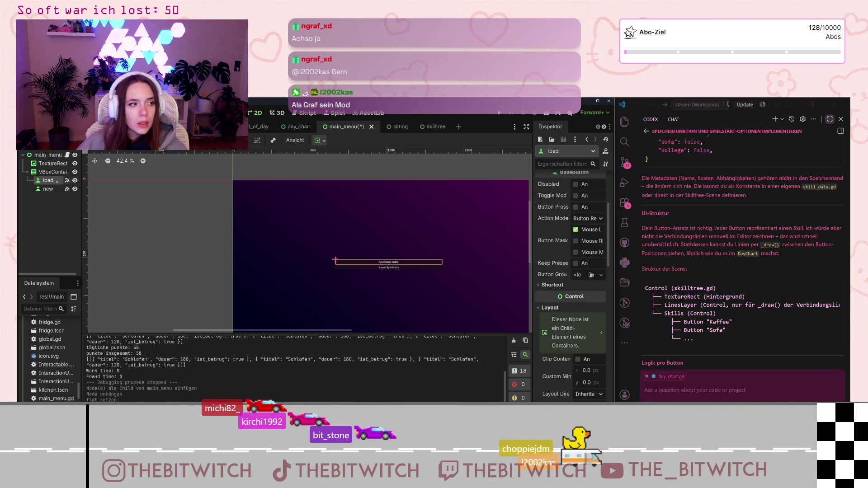
scroll(577, 281, down, 4)
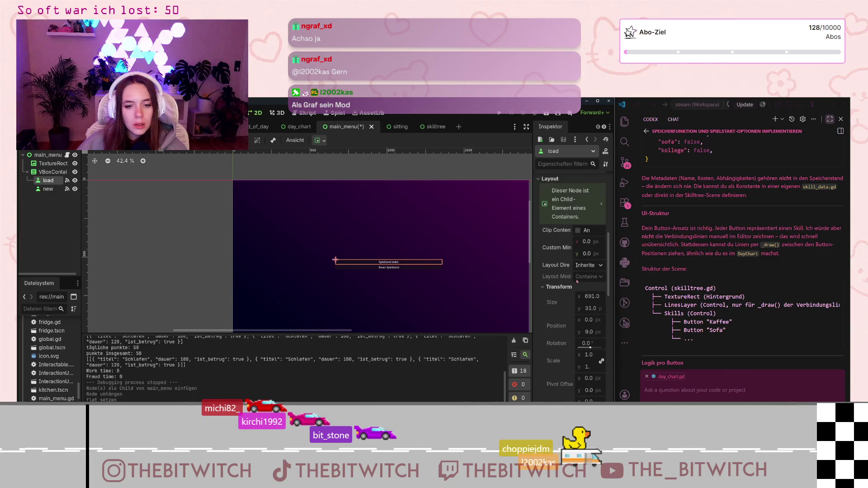
scroll(577, 281, down, 6)
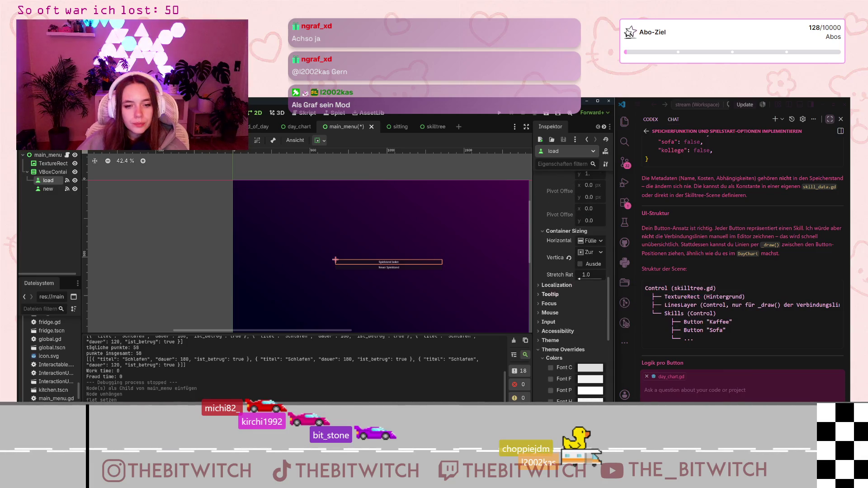
click(258, 127)
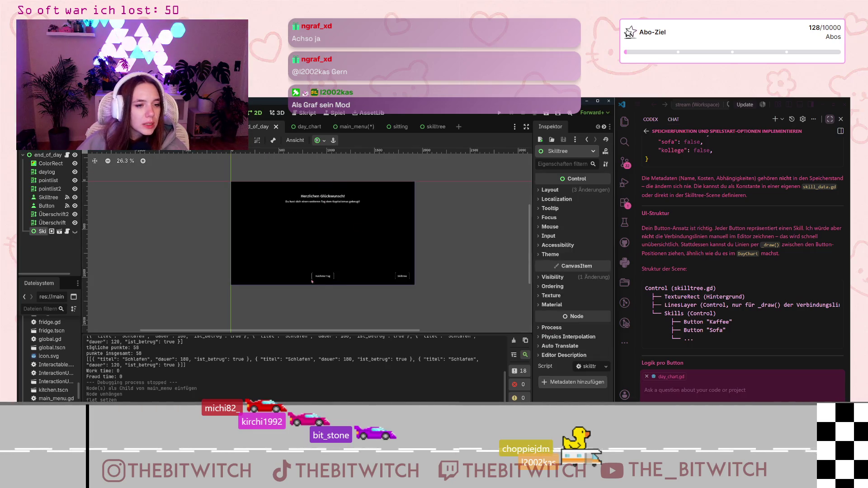
click(317, 276)
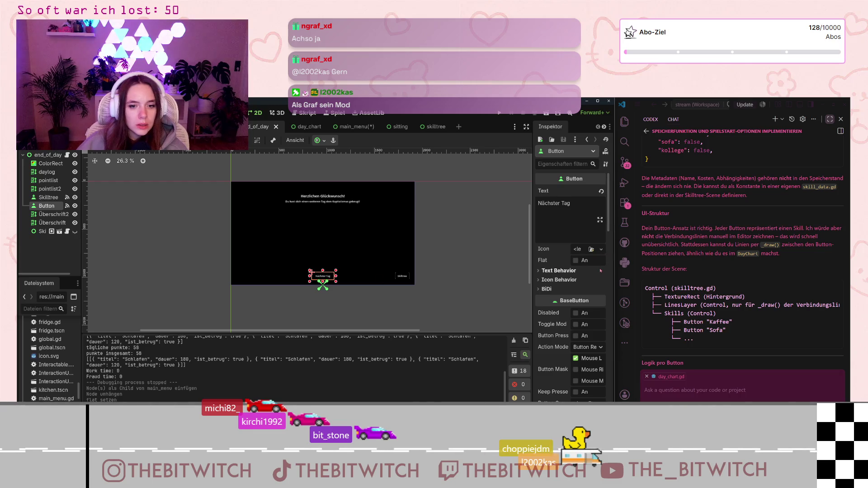
scroll(600, 271, down, 5)
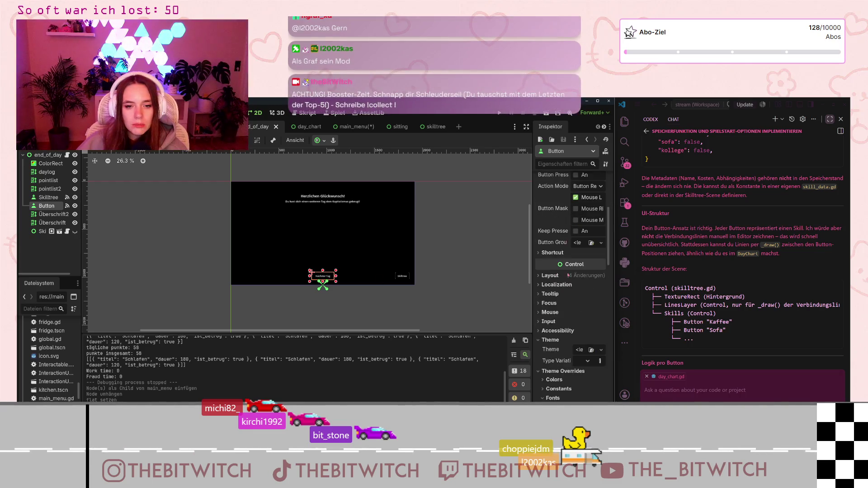
scroll(567, 276, down, 3)
scroll(567, 275, down, 3)
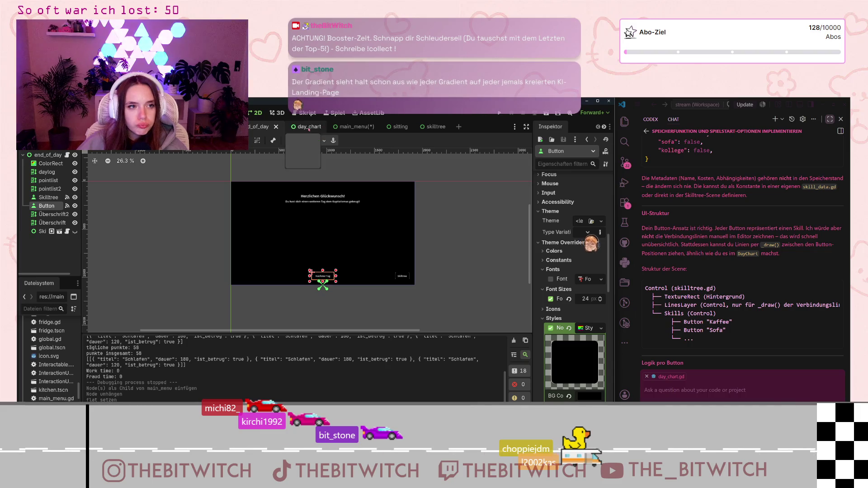
click(353, 127)
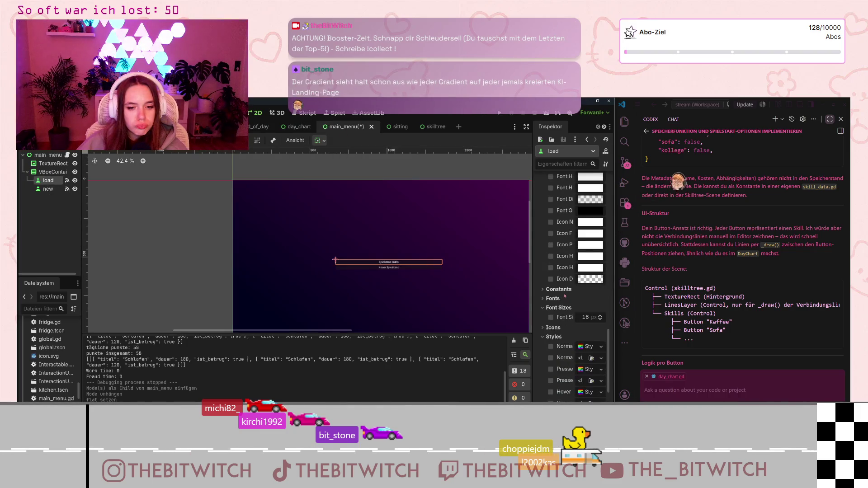
Ask the assistant chat about the disabled checkbox
scroll(563, 285, down, 5)
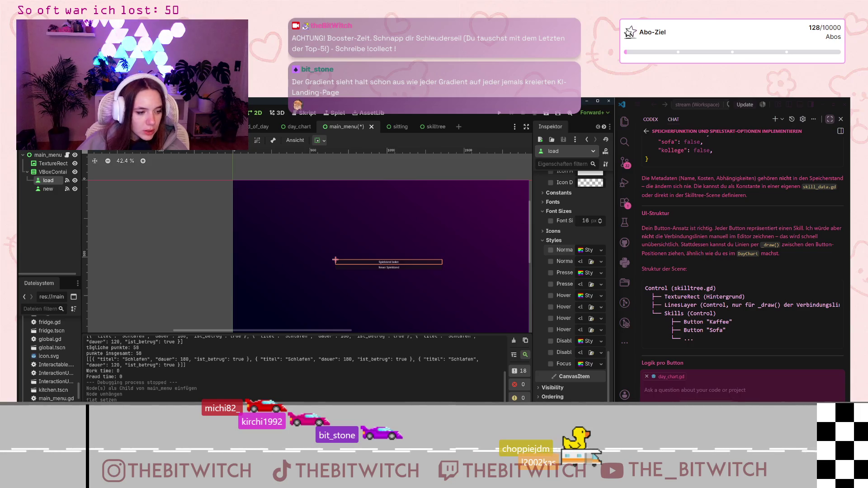
click(704, 395)
text(Das Umschalten dieses Kontrollkästchens ist für Ressourceneigenschaften deaktiviert. Die Eigenschaft muss stattdessen mit dem Ressourcenwähler geändert werden.)
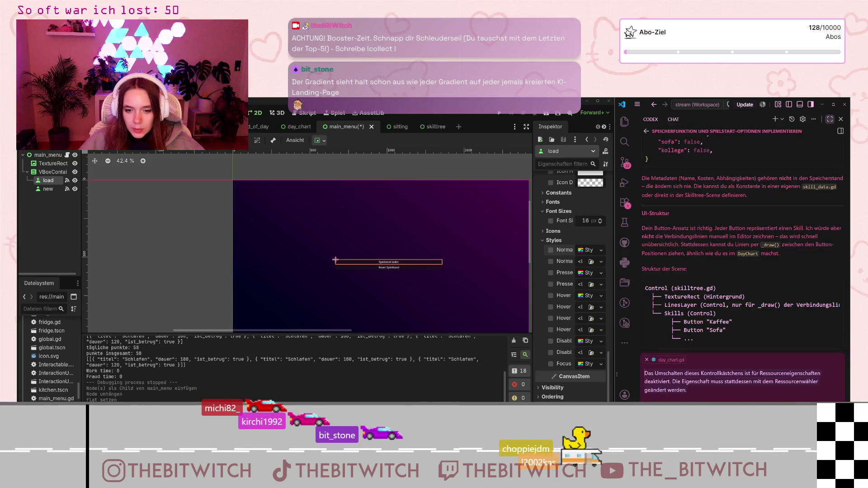
key(Return)
Give the Normal style a new StyleBoxFlat with nearly transparent grey BG colour 9999991a
click(595, 251)
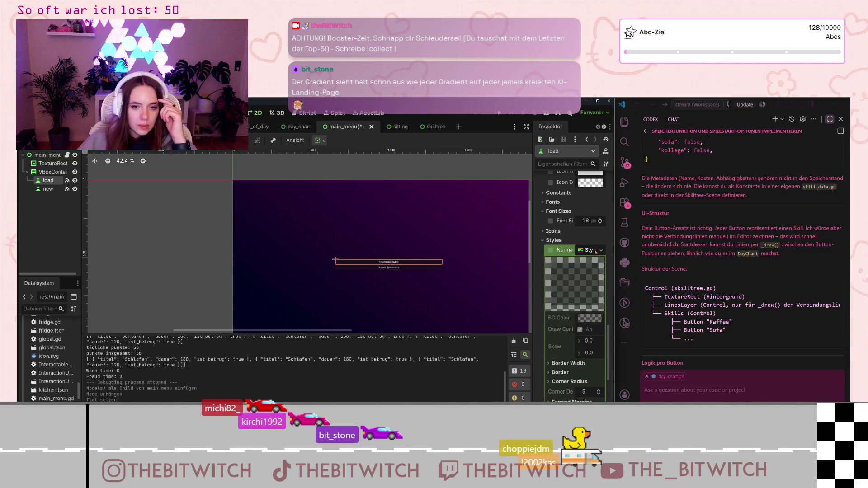
click(601, 251)
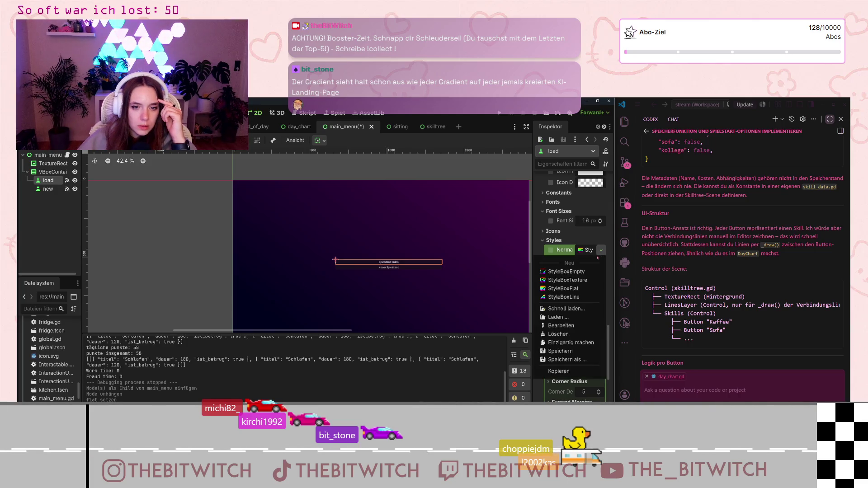
click(588, 288)
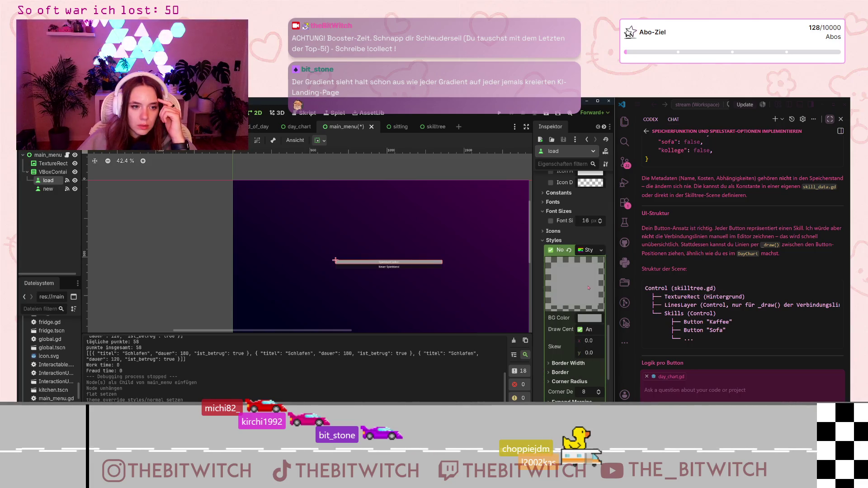
scroll(416, 274, up, 4)
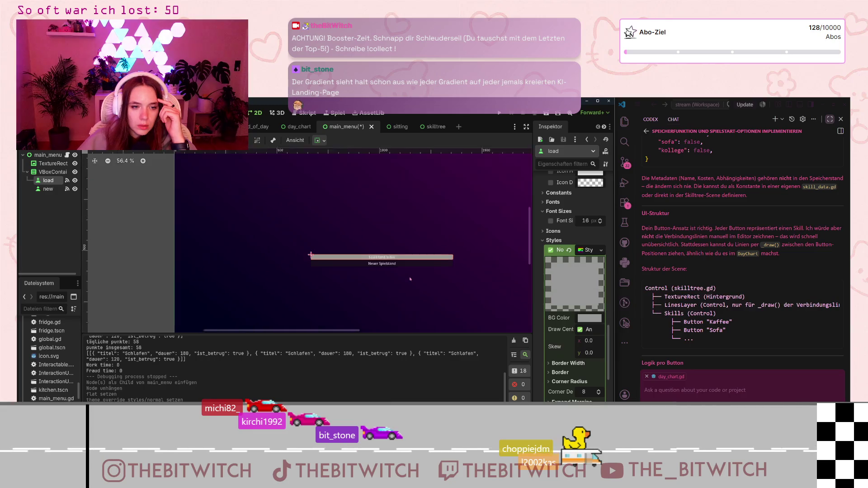
click(582, 320)
click(554, 277)
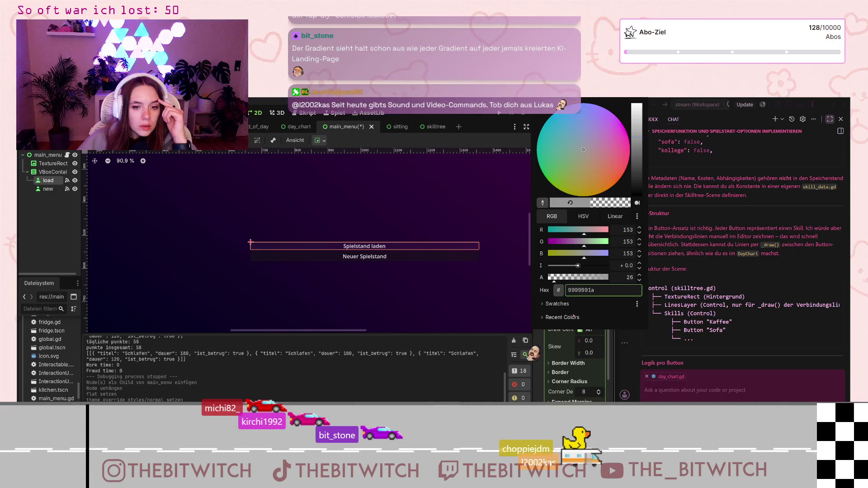
click(552, 356)
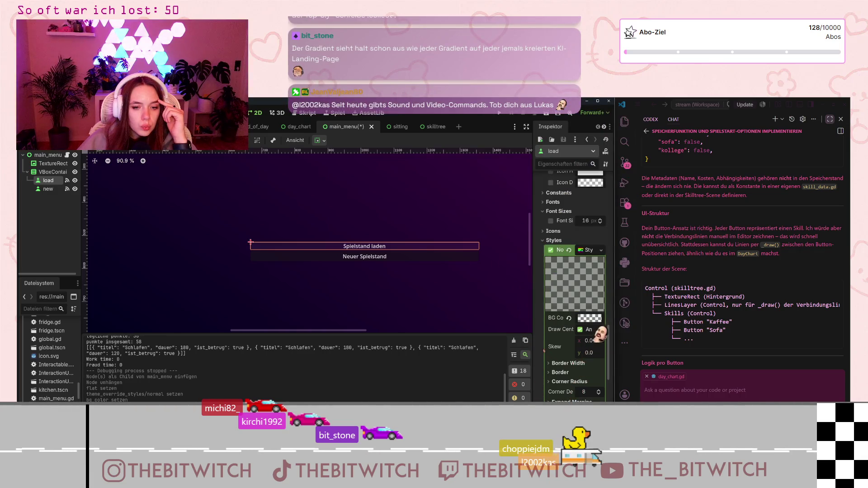
click(488, 295)
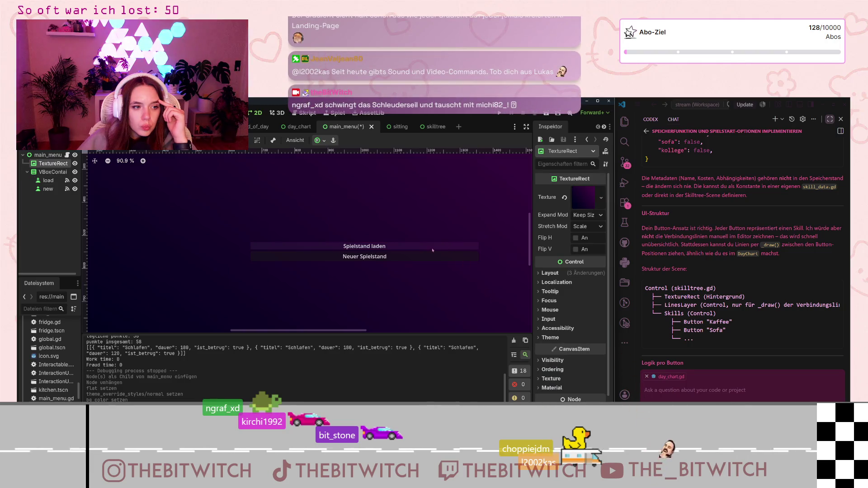
click(364, 246)
click(594, 320)
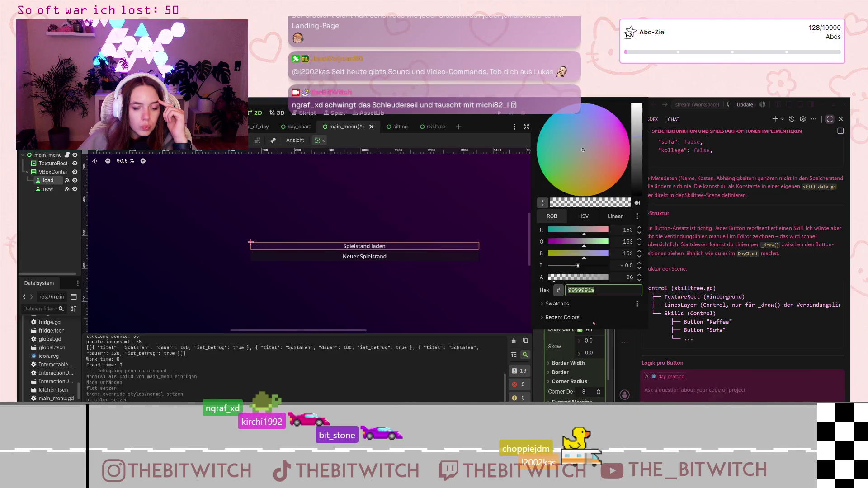
click(560, 278)
click(455, 290)
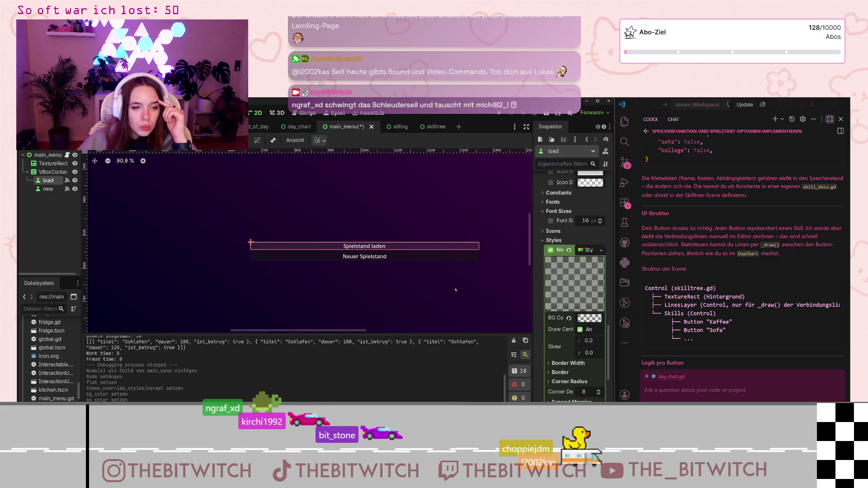
Compare the Neuer Spielstand and Spielstand laden buttons in the Inspector
click(429, 261)
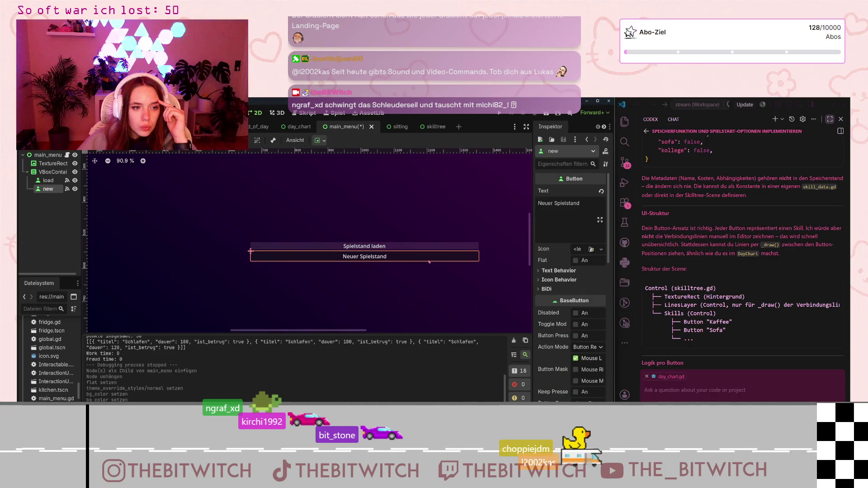
click(426, 246)
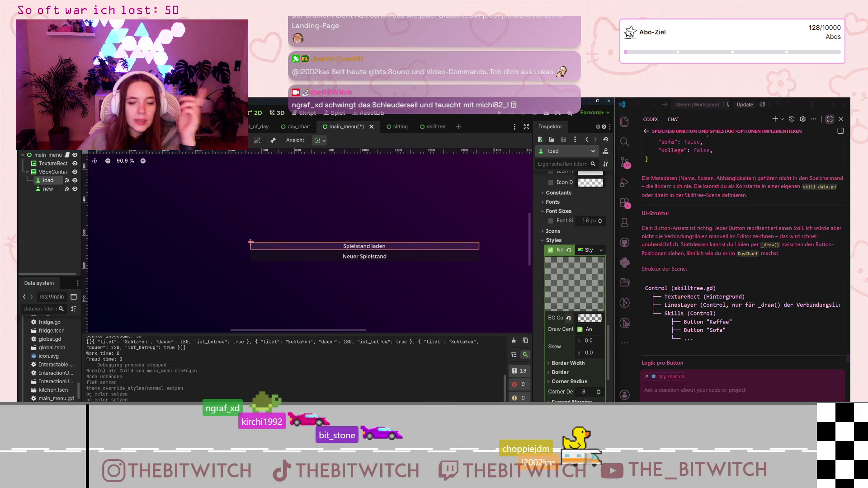
scroll(583, 320, down, 2)
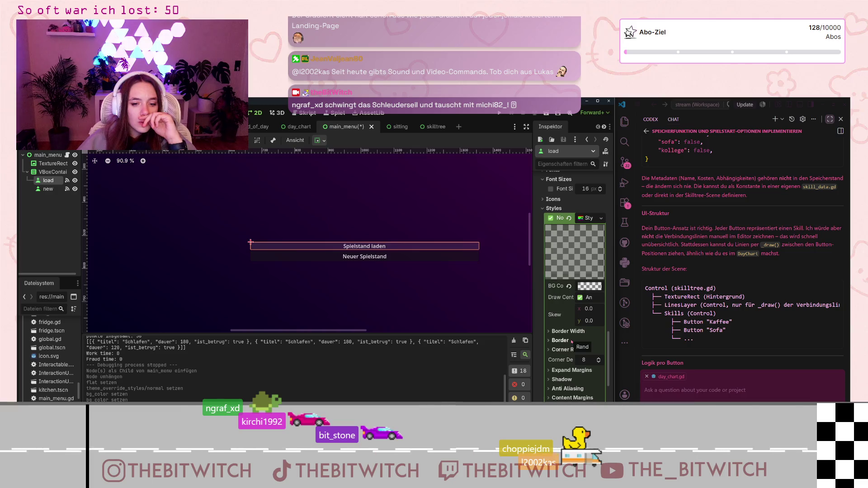
scroll(573, 344, up, 8)
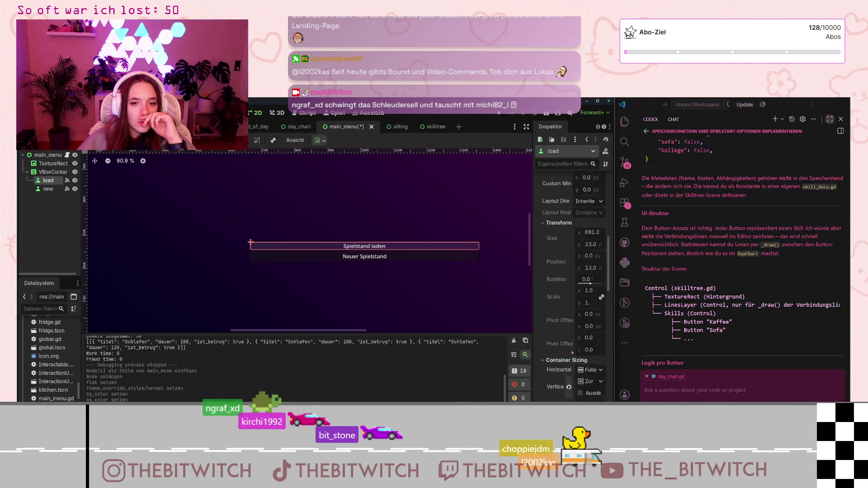
scroll(573, 352, up, 3)
scroll(563, 306, up, 10)
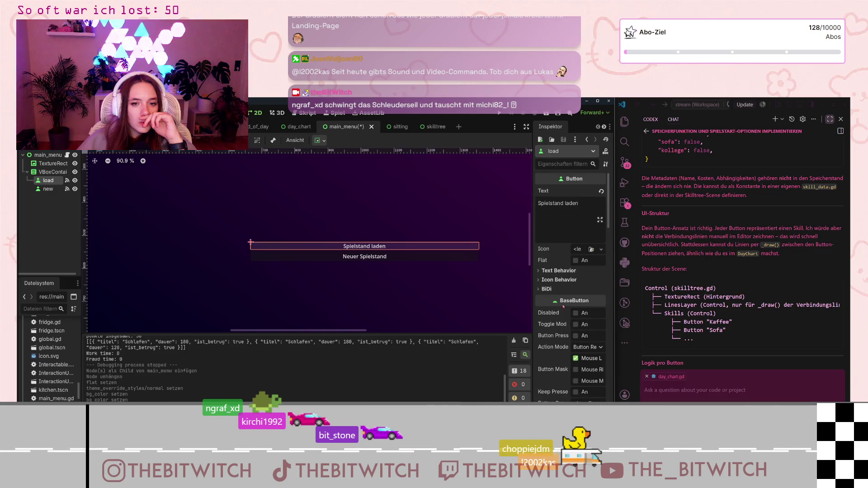
scroll(563, 306, down, 8)
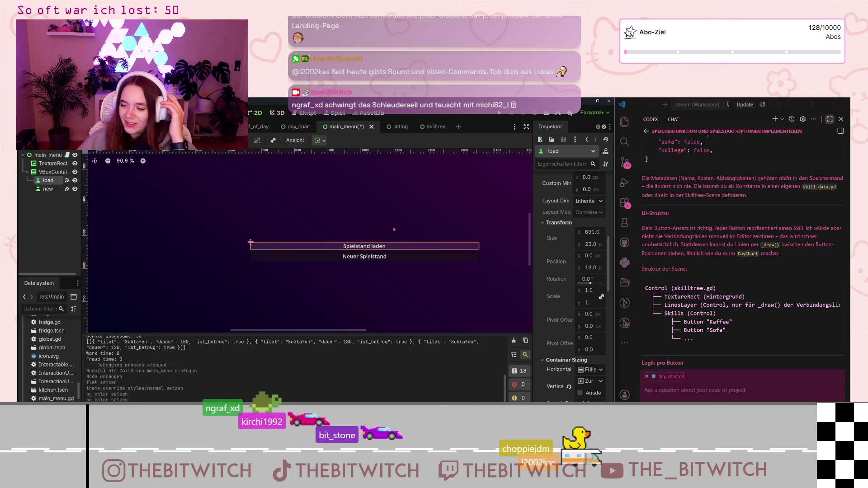
scroll(394, 230, down, 5)
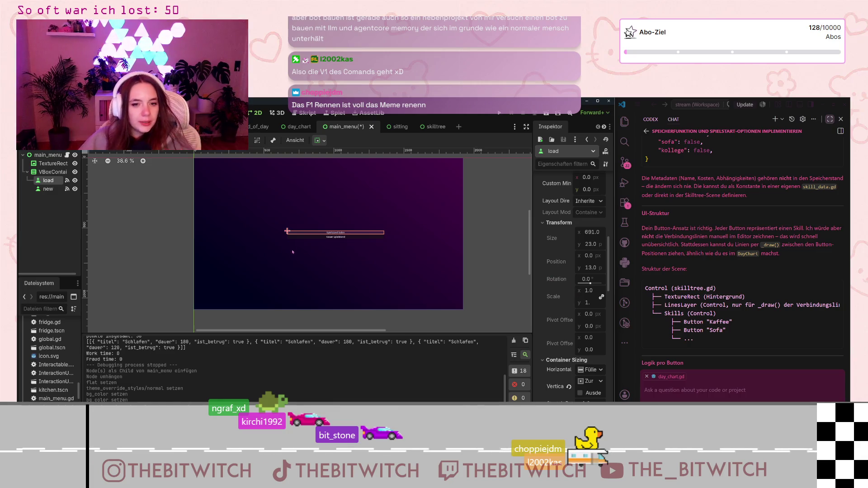
Select the Spielstand laden button and scroll to its style in the Inspector
click(336, 237)
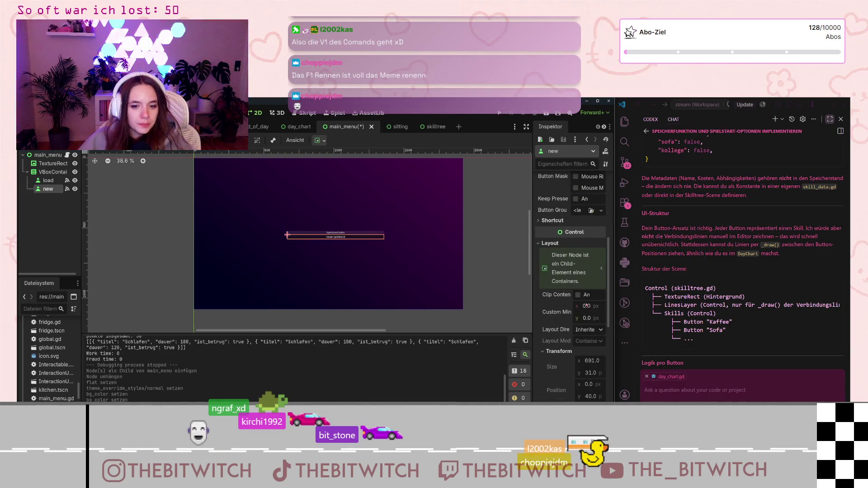
scroll(587, 306, down, 2)
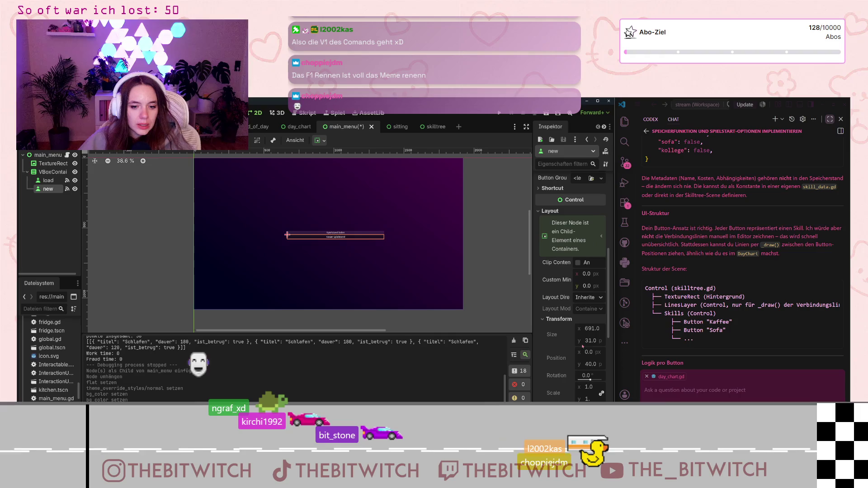
click(337, 232)
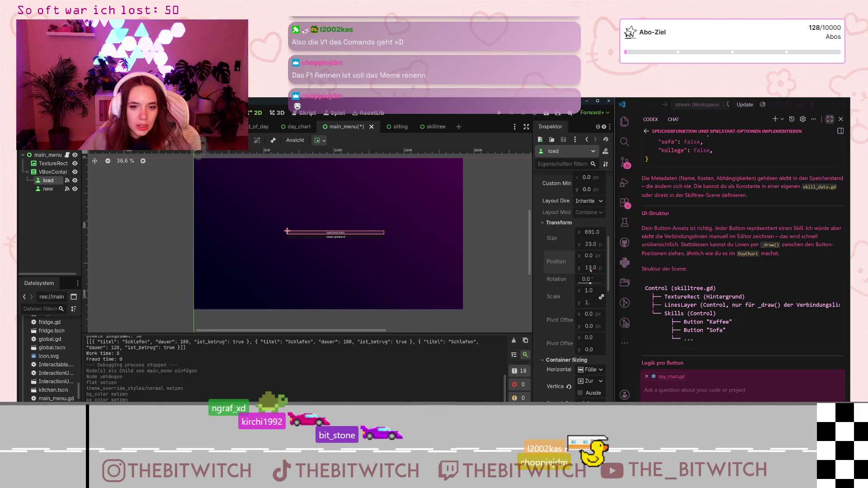
scroll(511, 290, up, 3)
scroll(574, 294, down, 10)
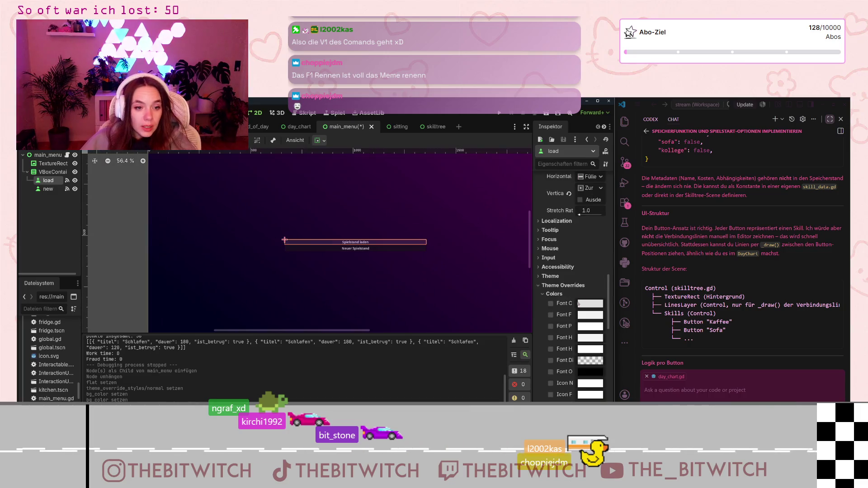
scroll(567, 328, down, 5)
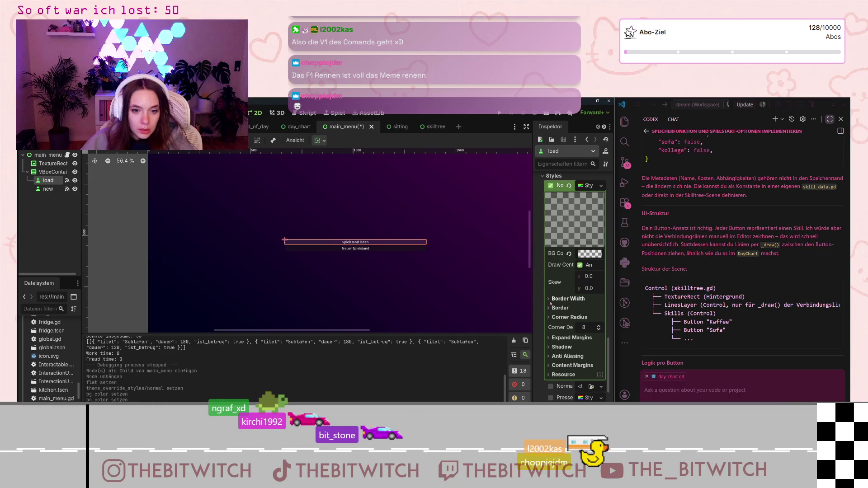
scroll(557, 329, down, 1)
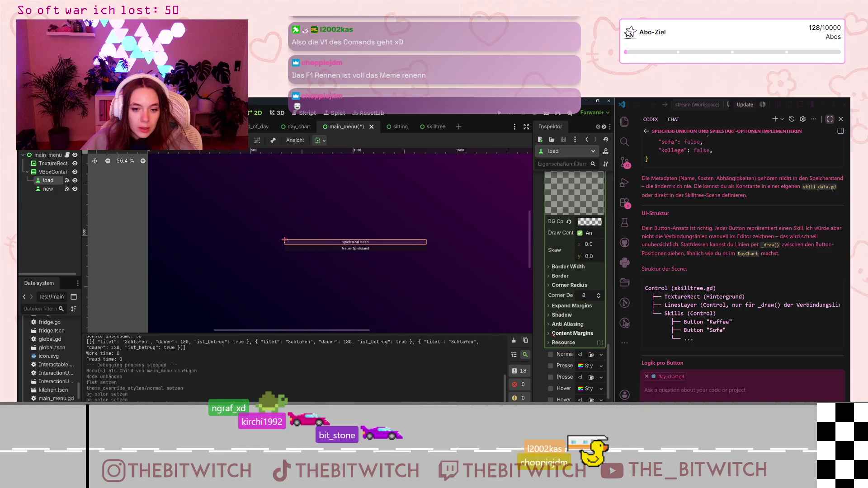
Check the style's content margins and resource details, then switch to end_of_day
click(553, 334)
click(553, 334)
click(552, 343)
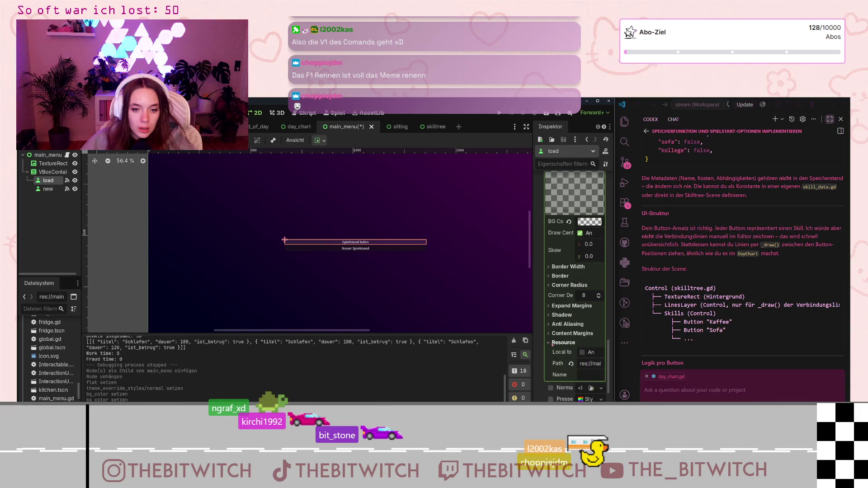
scroll(552, 346, up, 5)
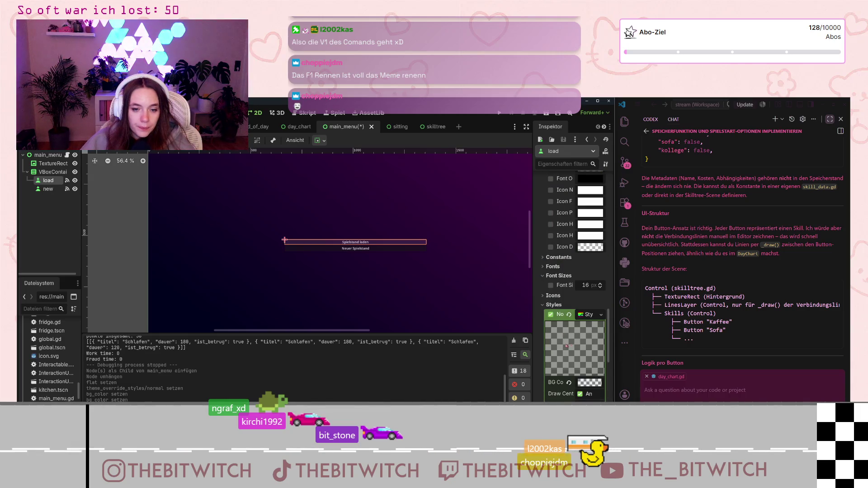
scroll(563, 347, down, 2)
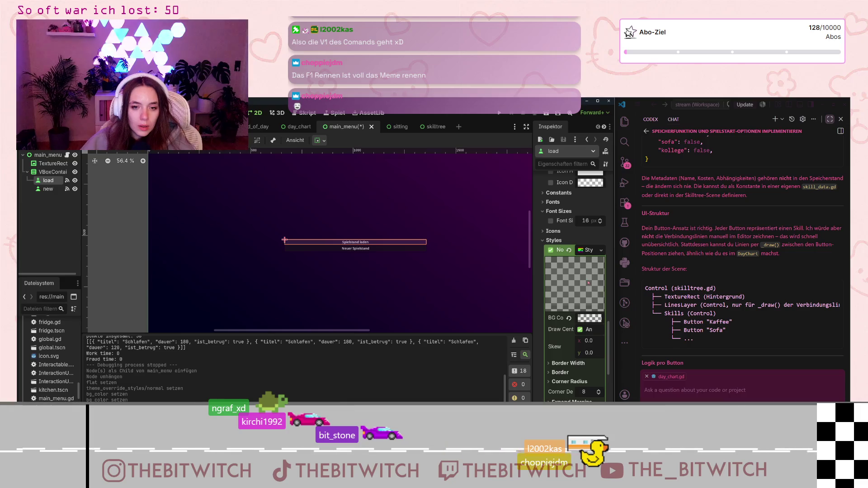
click(258, 130)
scroll(592, 319, down, 3)
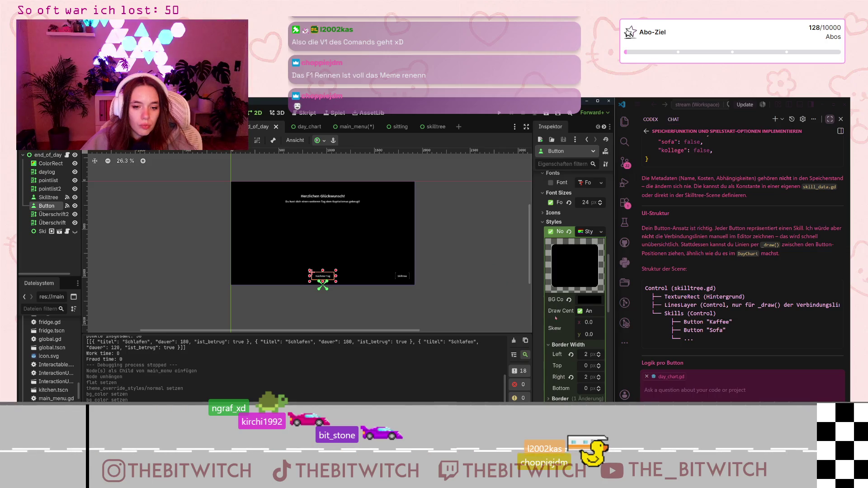
Expand the button's Layout properties in the Inspector to review its size
scroll(556, 318, up, 7)
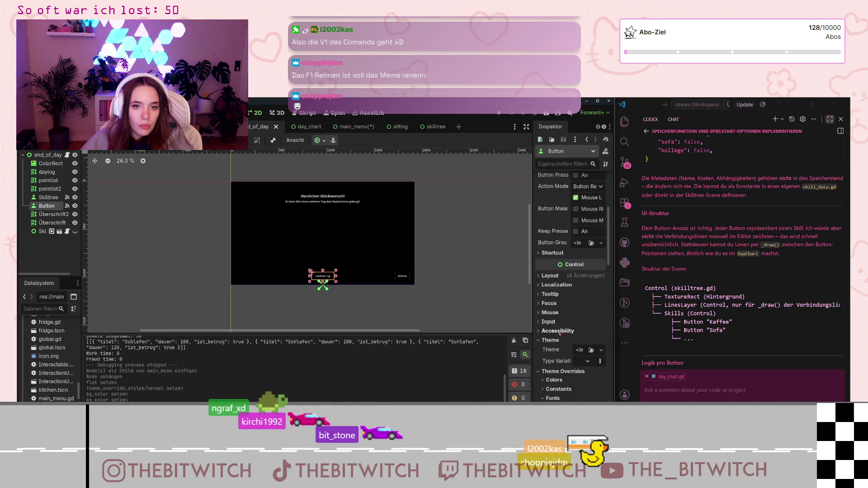
scroll(560, 334, down, 2)
scroll(559, 332, up, 2)
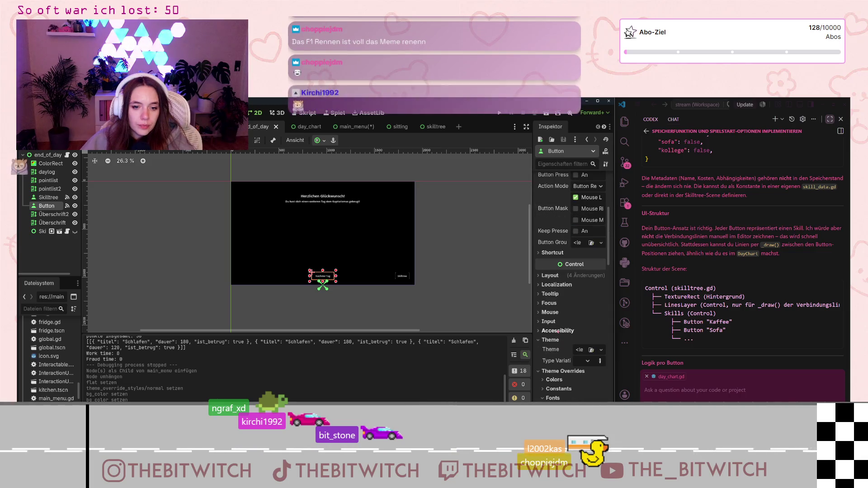
scroll(558, 333, up, 3)
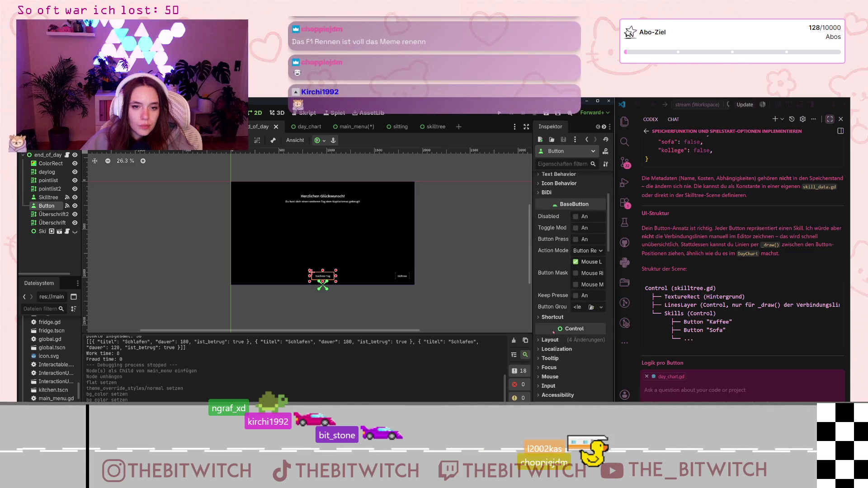
click(550, 340)
scroll(545, 342, down, 3)
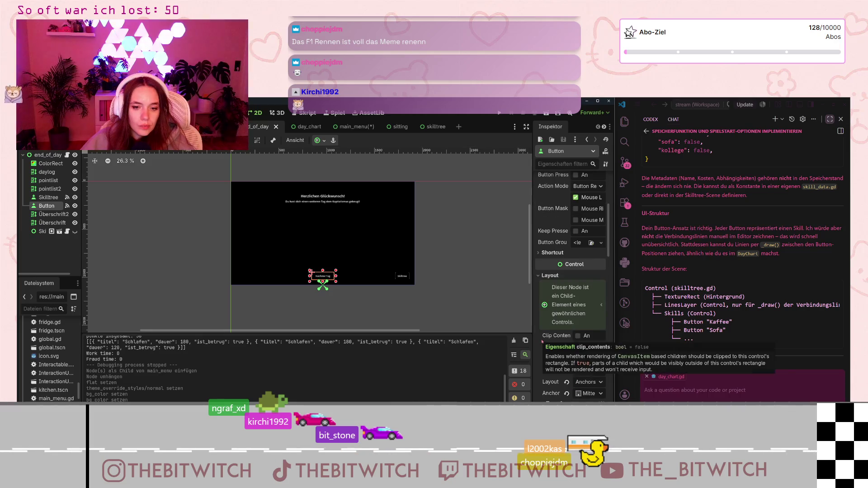
scroll(542, 342, down, 3)
scroll(560, 336, down, 5)
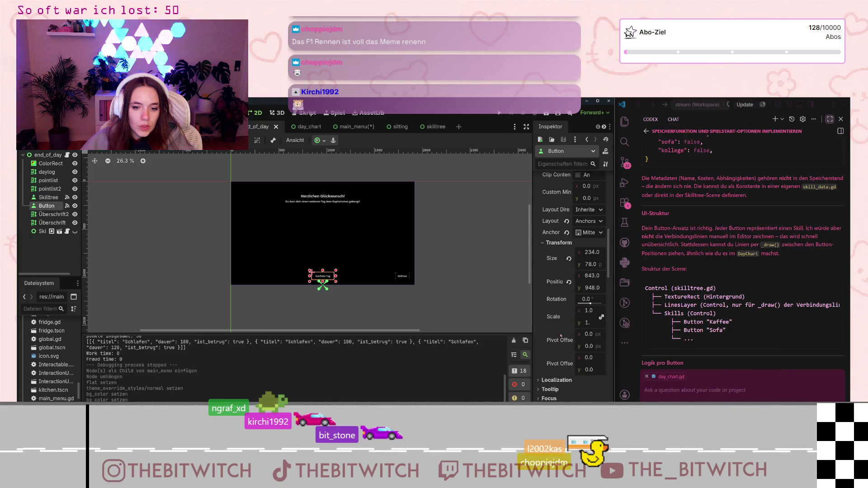
Return to main_menu and zoom in on the 691 × 23 px Spielstand laden button
click(351, 126)
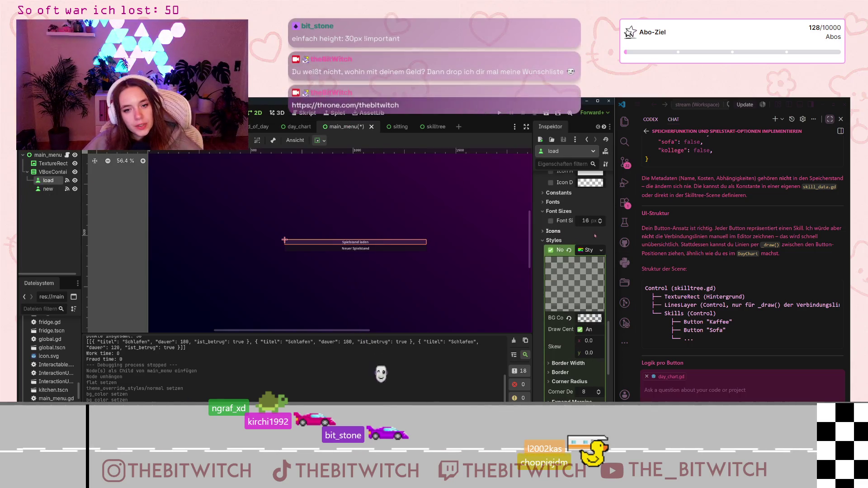
scroll(595, 236, up, 2)
scroll(559, 258, up, 1)
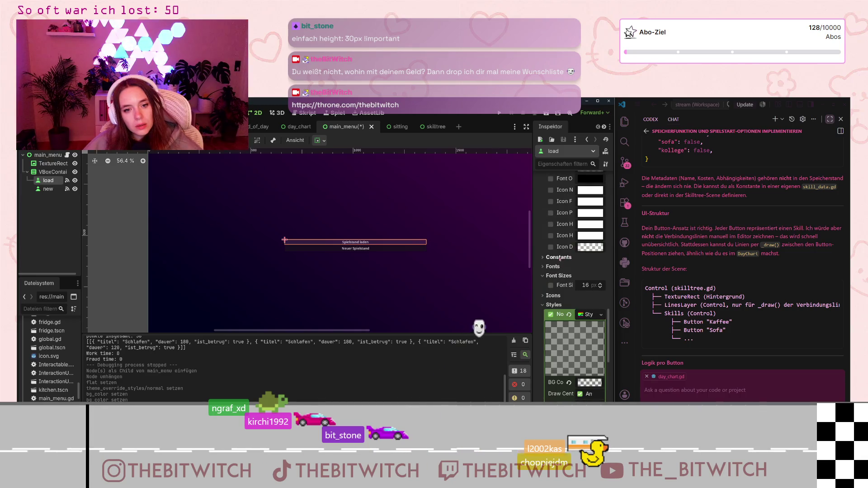
scroll(560, 258, up, 5)
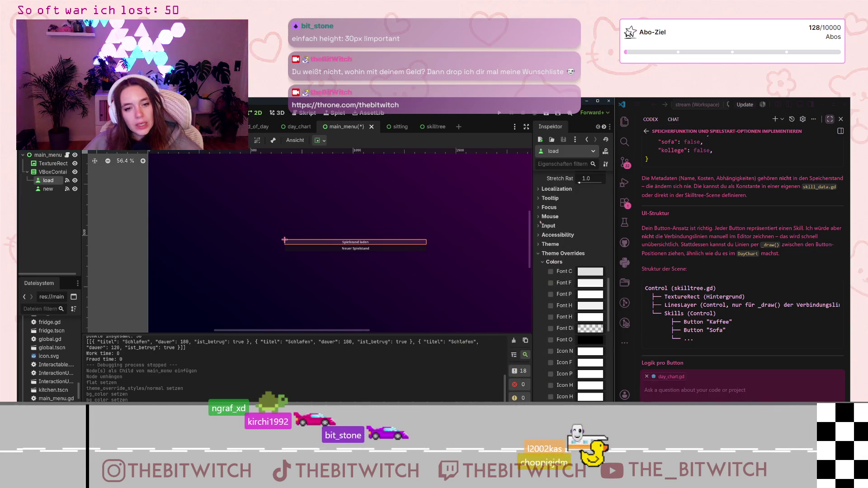
scroll(541, 235, up, 3)
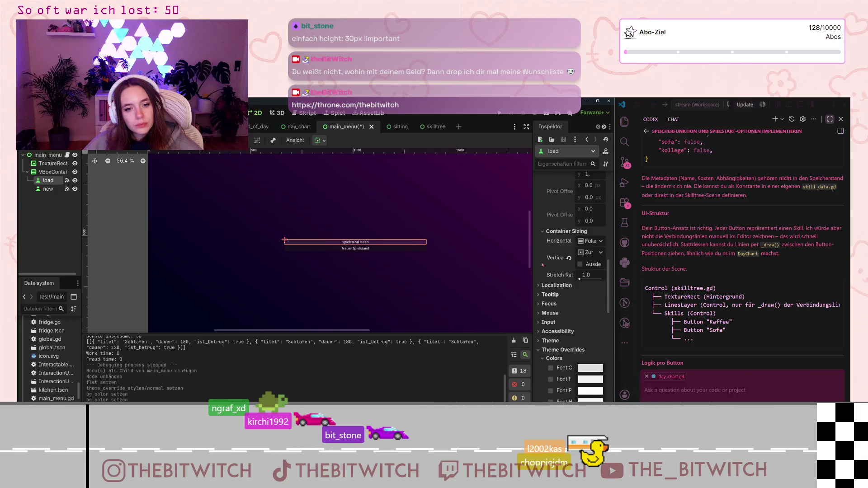
scroll(542, 265, up, 3)
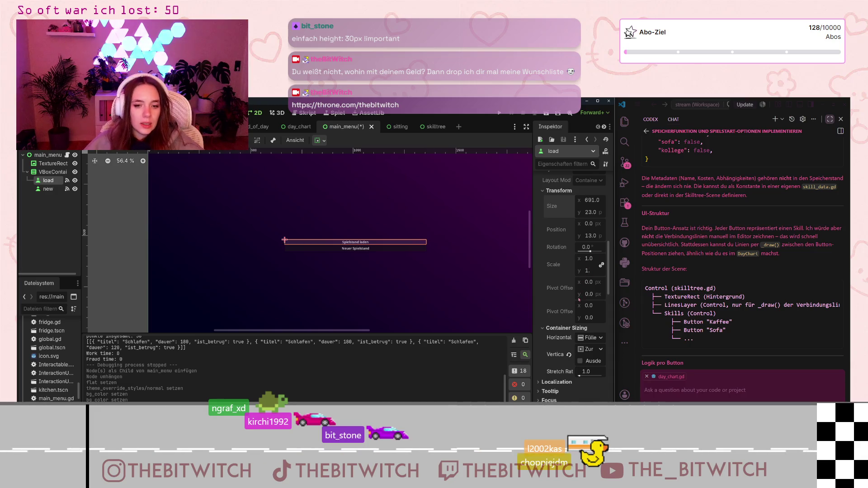
scroll(326, 244, up, 5)
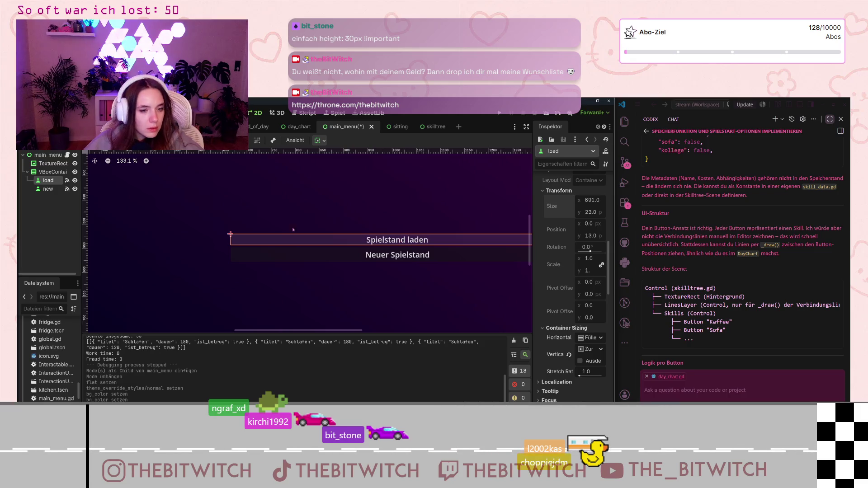
scroll(329, 241, down, 1)
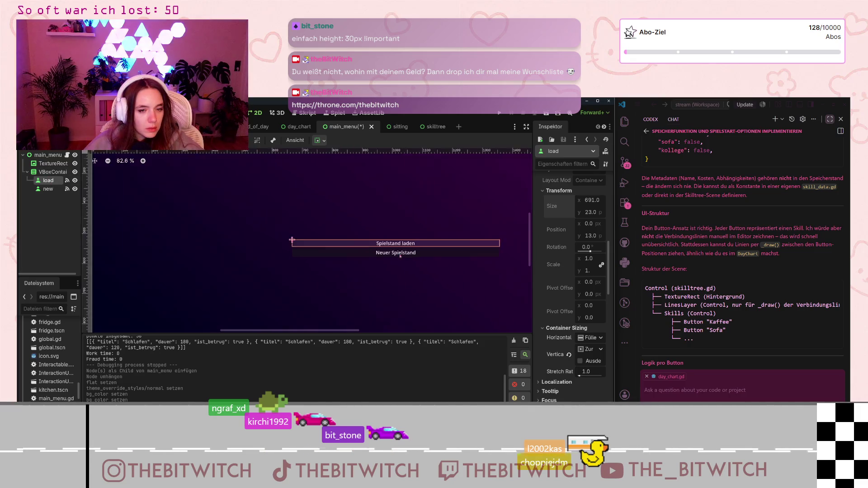
scroll(552, 243, up, 2)
scroll(555, 249, up, 5)
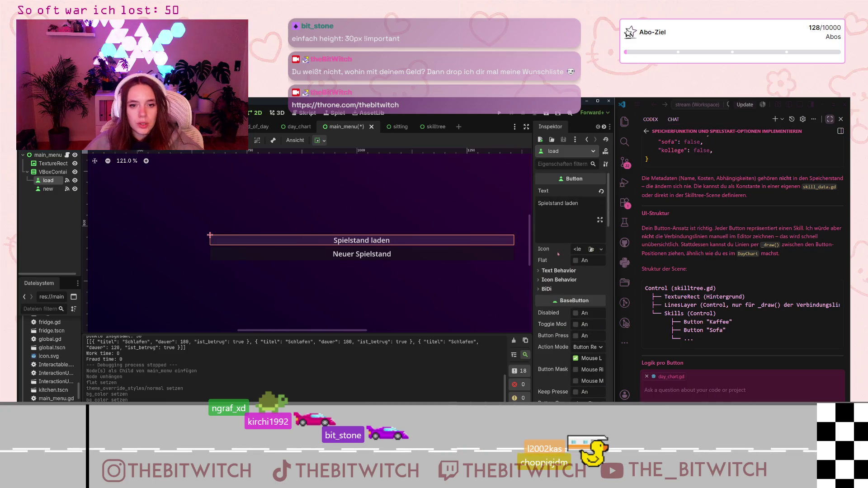
scroll(559, 255, down, 5)
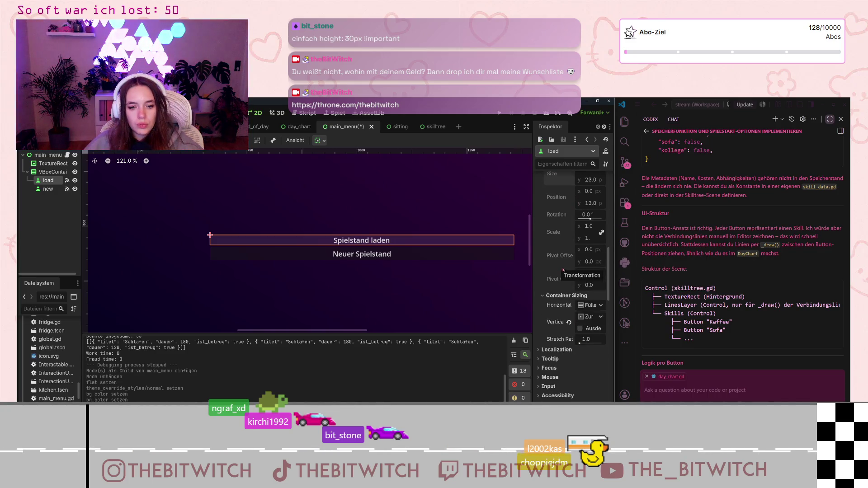
Select Neuer Spielstand and expand its Theme Overrides Colors and Constants
click(373, 259)
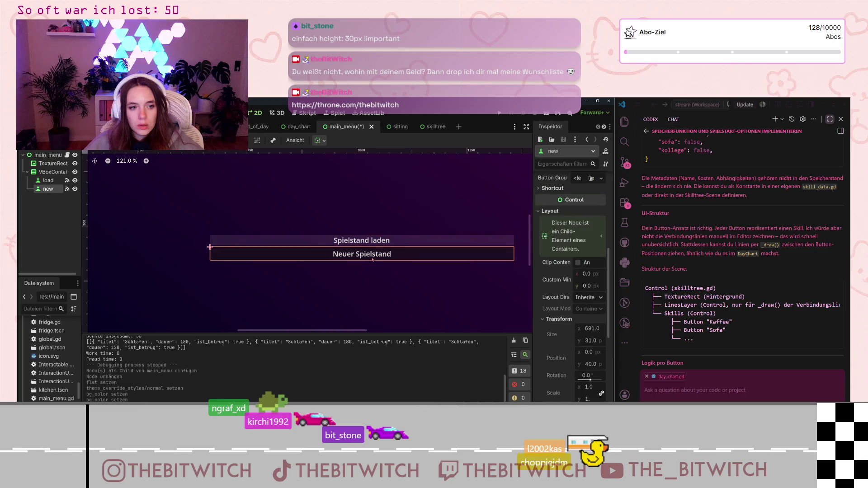
scroll(567, 235, down, 8)
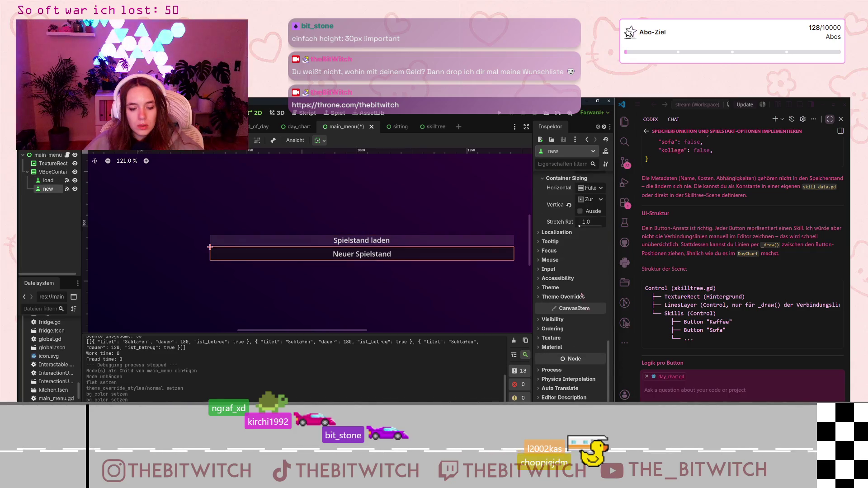
click(553, 361)
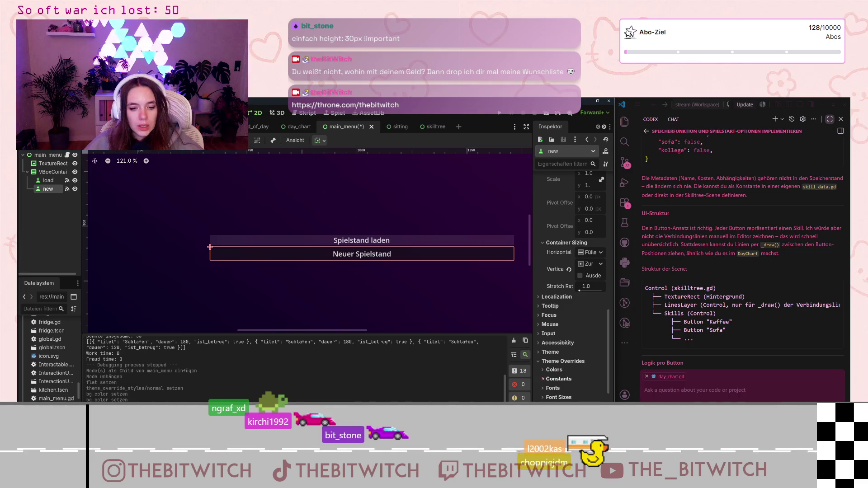
click(543, 372)
scroll(543, 375, down, 5)
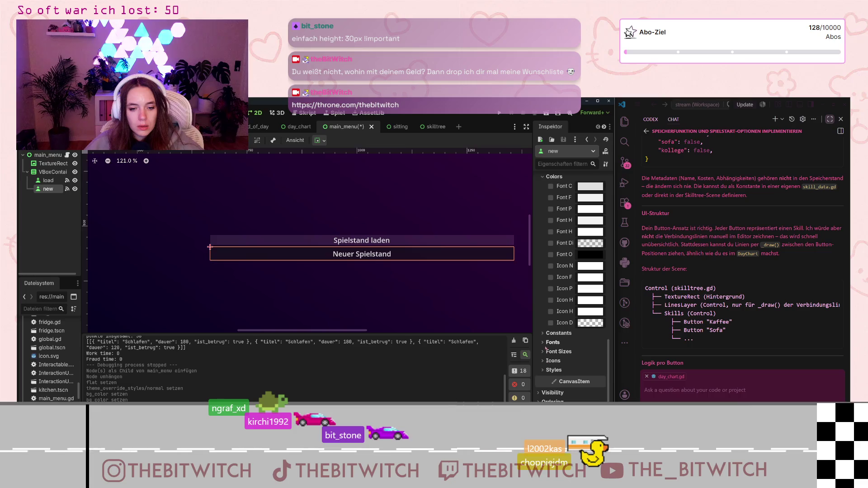
click(558, 333)
scroll(569, 333, down, 3)
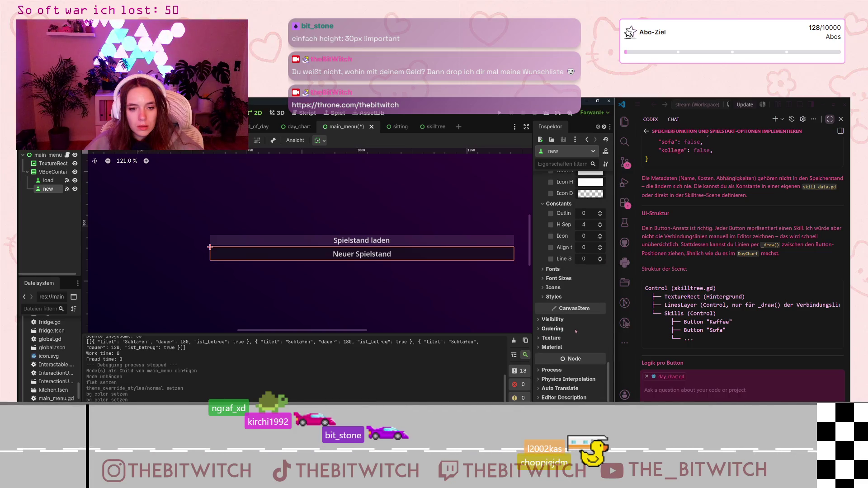
click(549, 347)
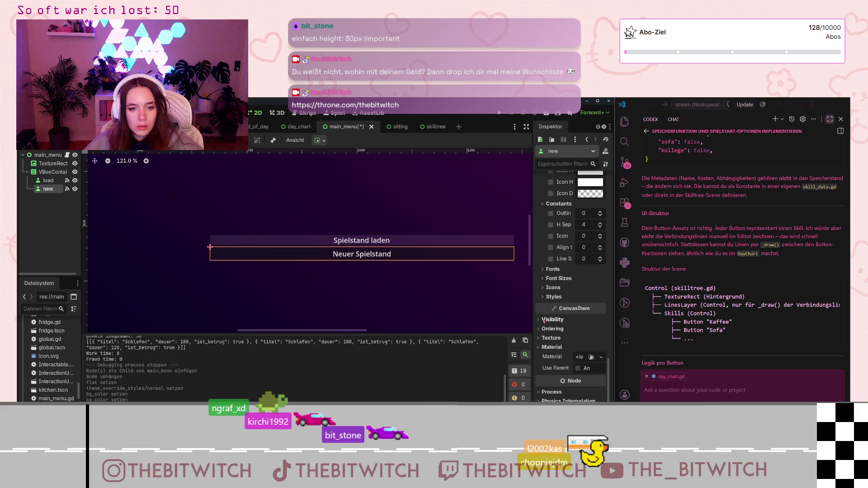
click(551, 347)
Set the Neuer Spielstand Normal style override to a new StyleBoxFlat and expand it
click(554, 329)
click(559, 342)
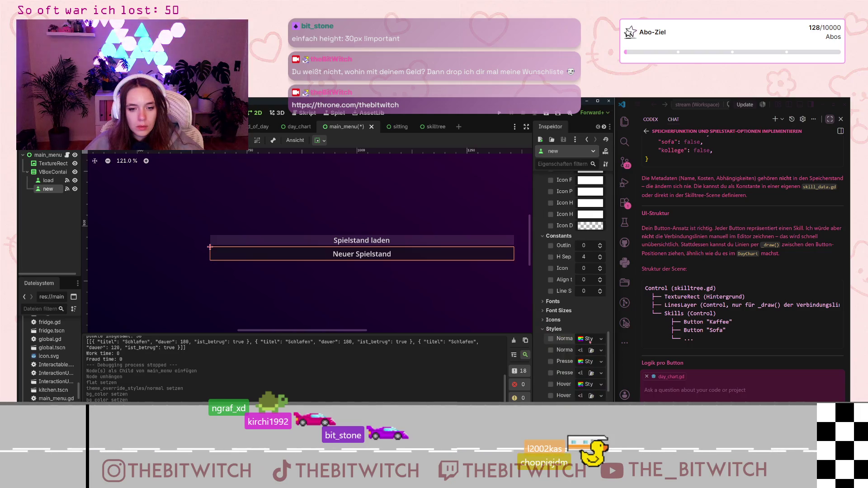
click(591, 339)
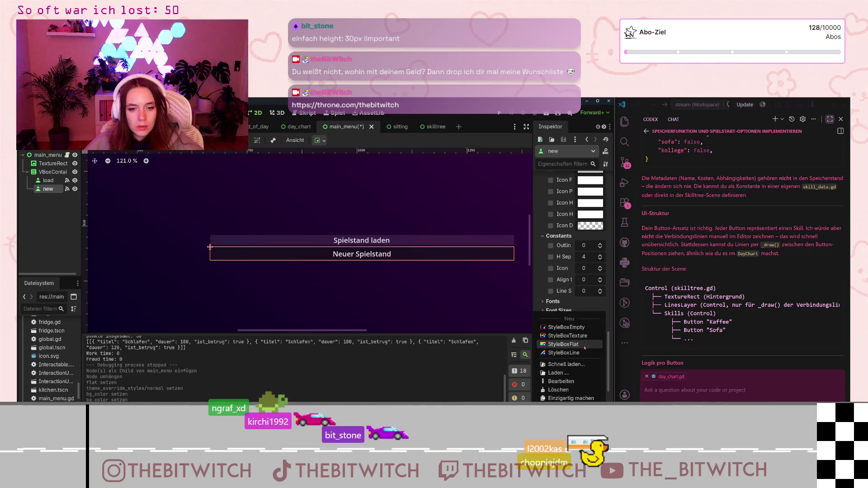
click(584, 345)
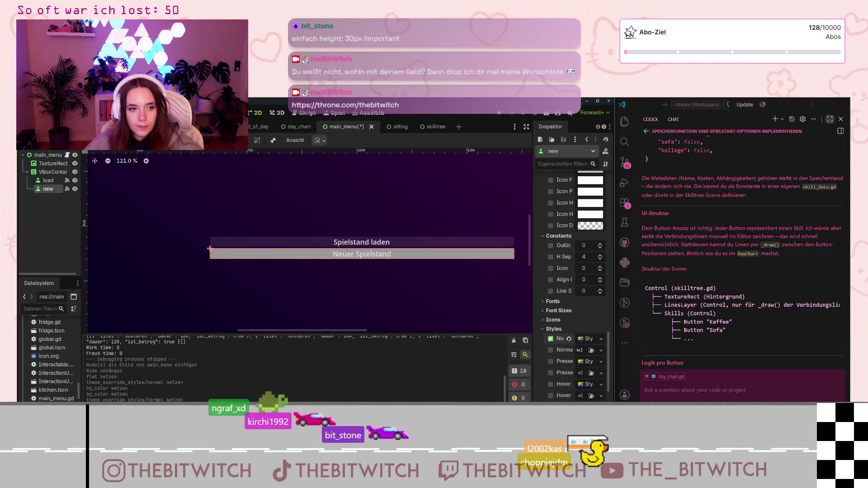
click(591, 350)
click(579, 328)
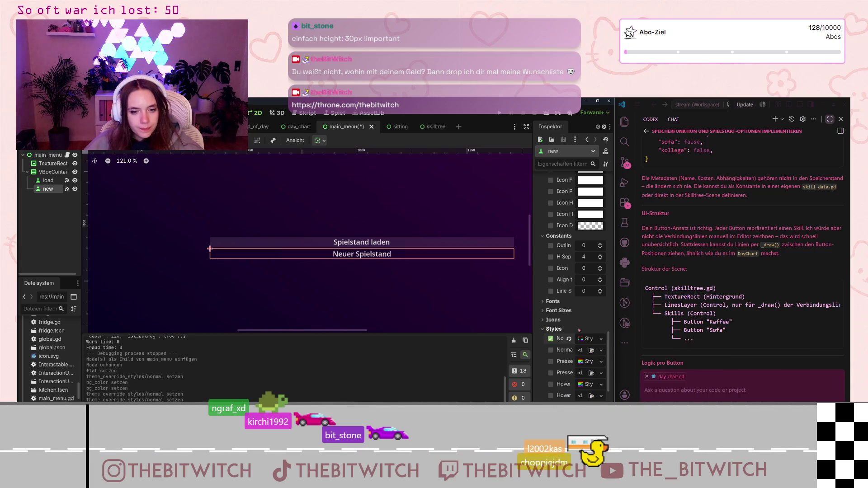
click(600, 339)
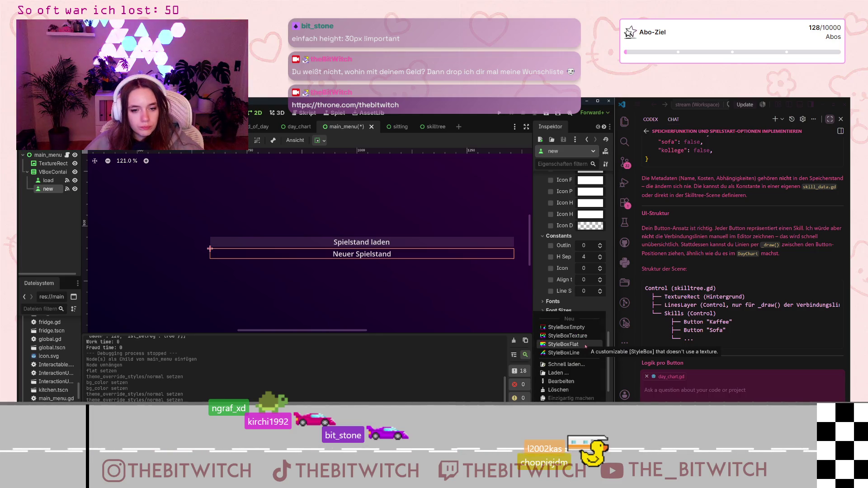
click(583, 345)
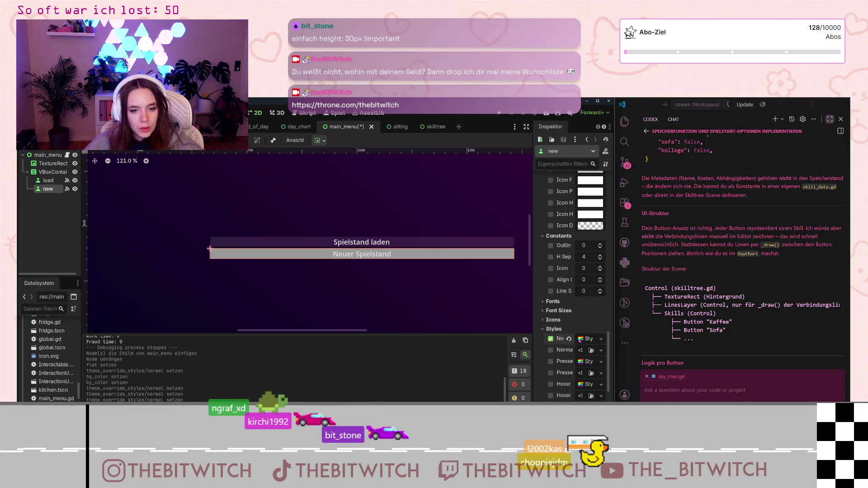
click(600, 339)
click(591, 346)
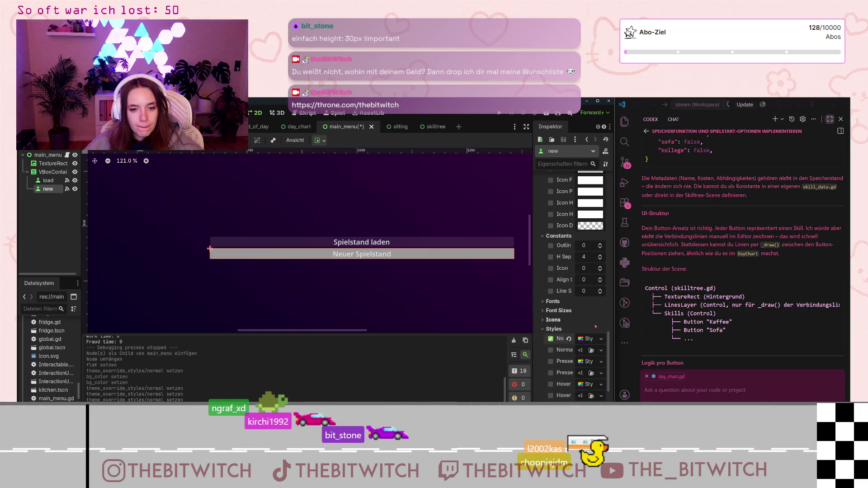
click(590, 326)
Reselect the Spielstand laden button to compare its style
click(414, 245)
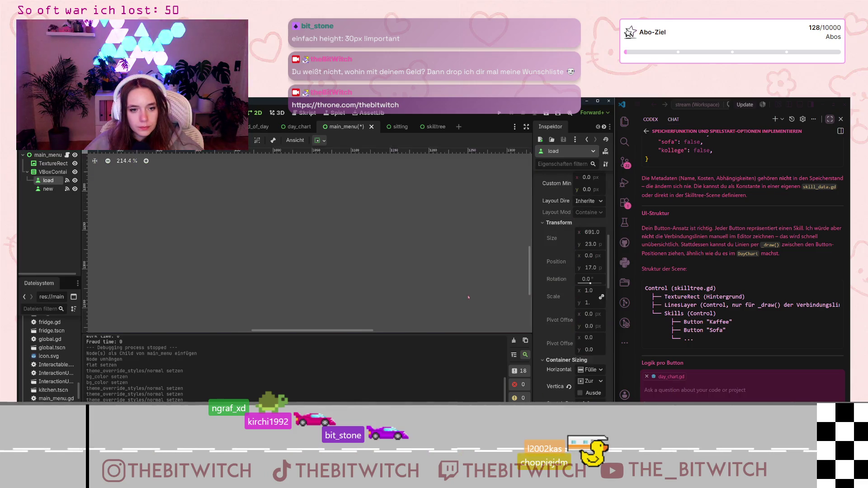
scroll(456, 278, down, 5)
scroll(456, 278, up, 5)
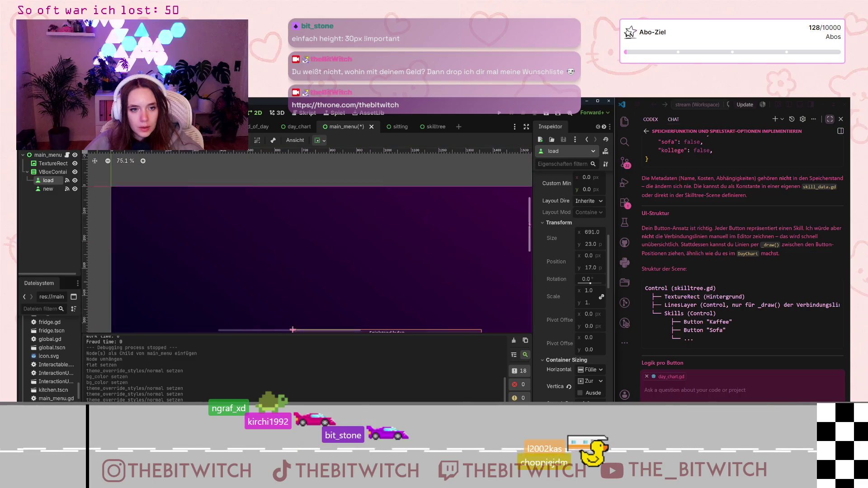
scroll(443, 220, up, 1)
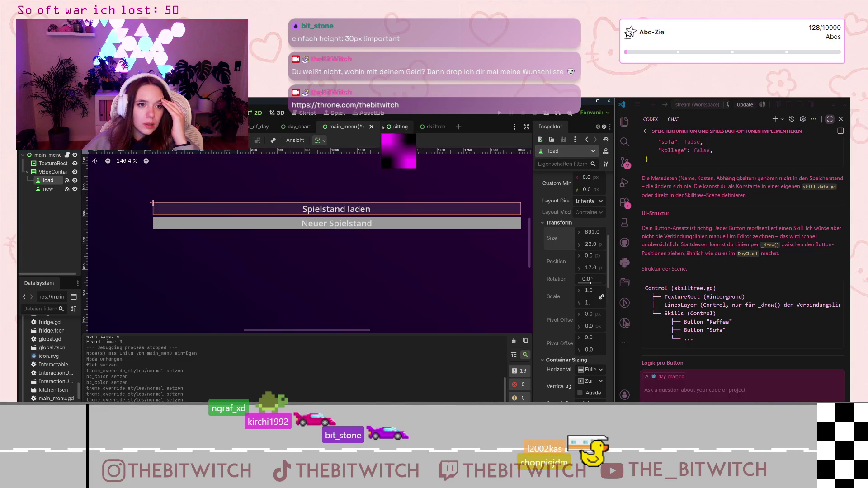
Look over the end_of_day scene, then return to the main_menu scene tab
click(259, 127)
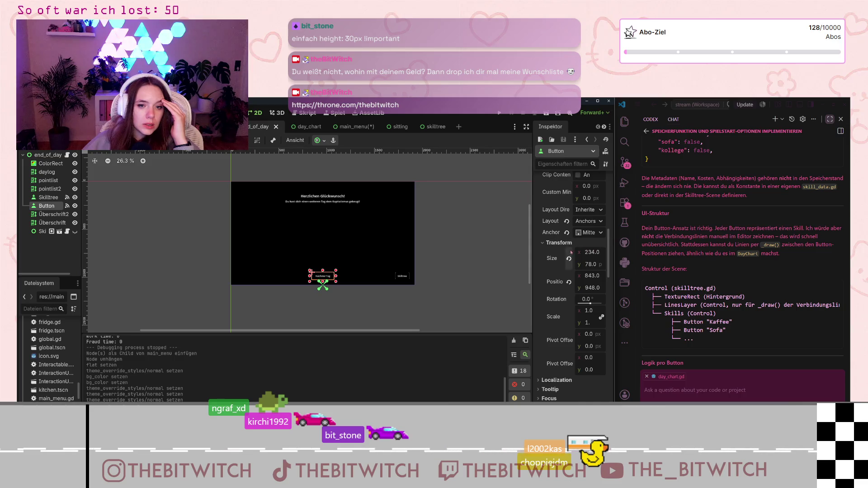
scroll(572, 253, up, 4)
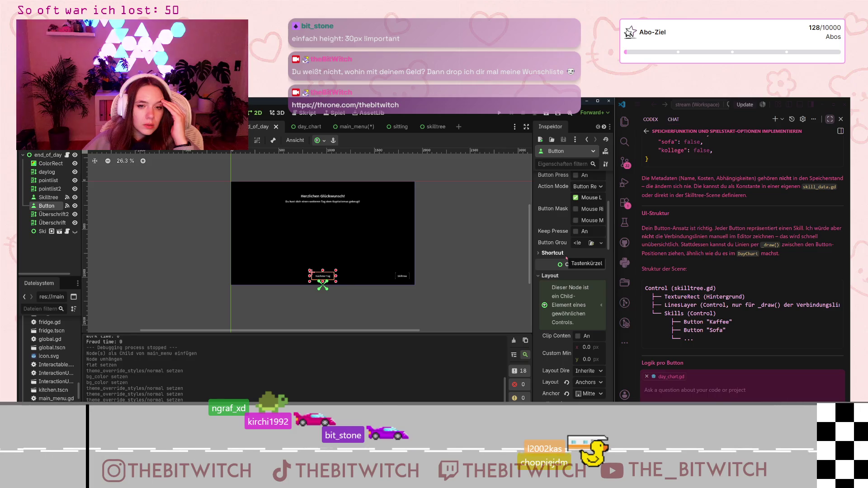
scroll(565, 260, up, 3)
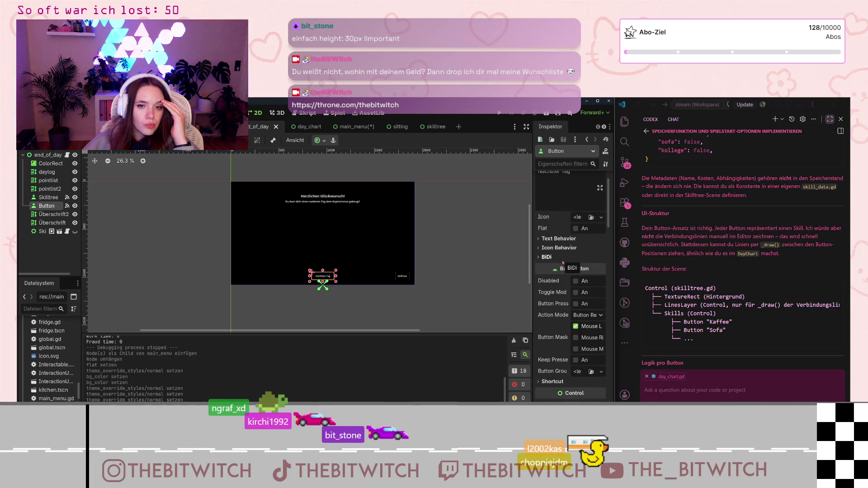
scroll(563, 262, down, 10)
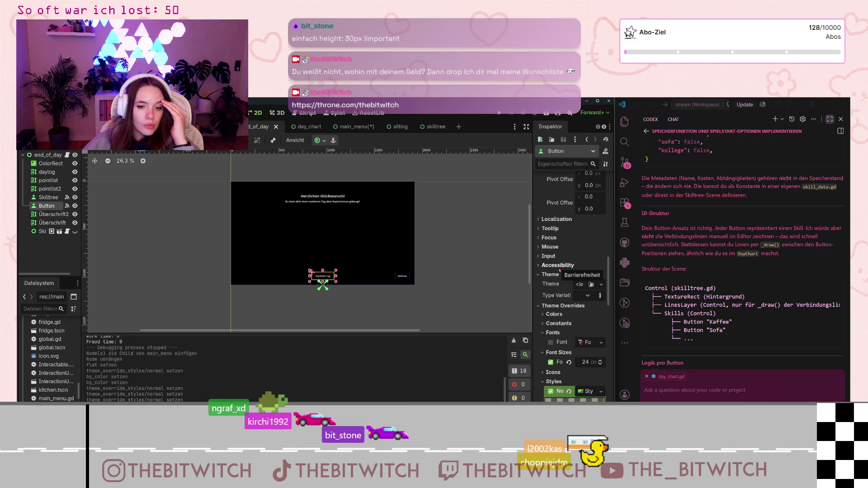
scroll(559, 272, down, 3)
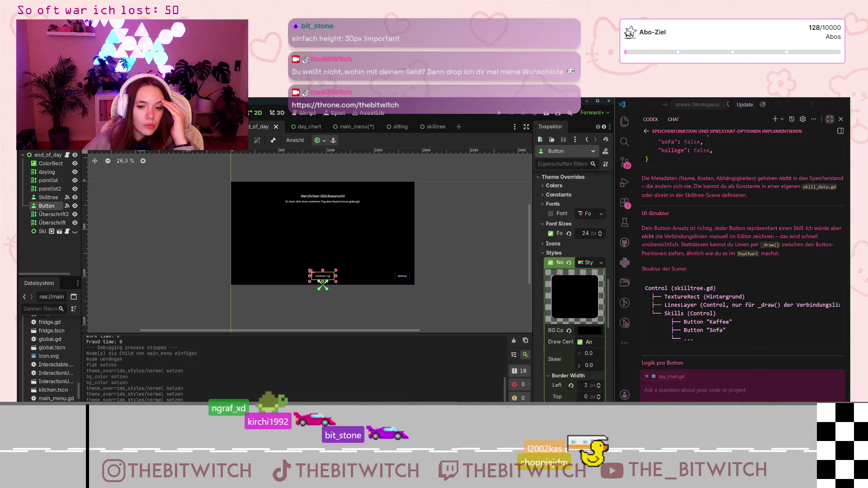
scroll(558, 273, down, 3)
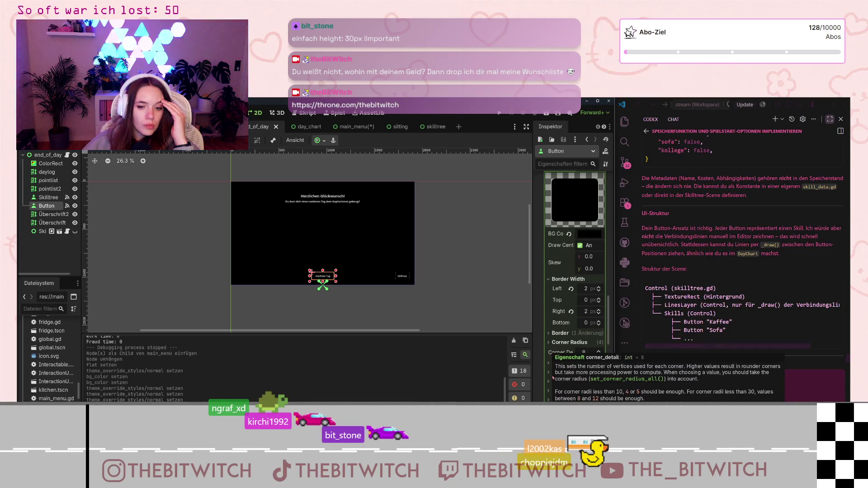
scroll(537, 364, down, 4)
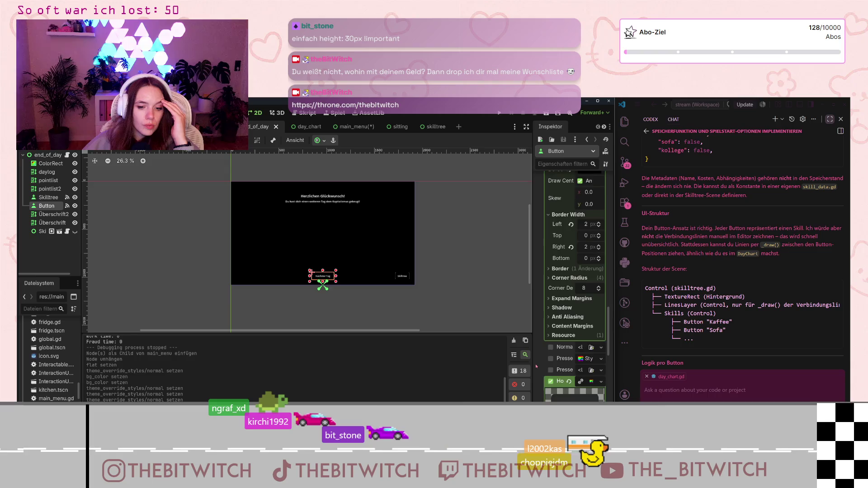
scroll(539, 363, up, 10)
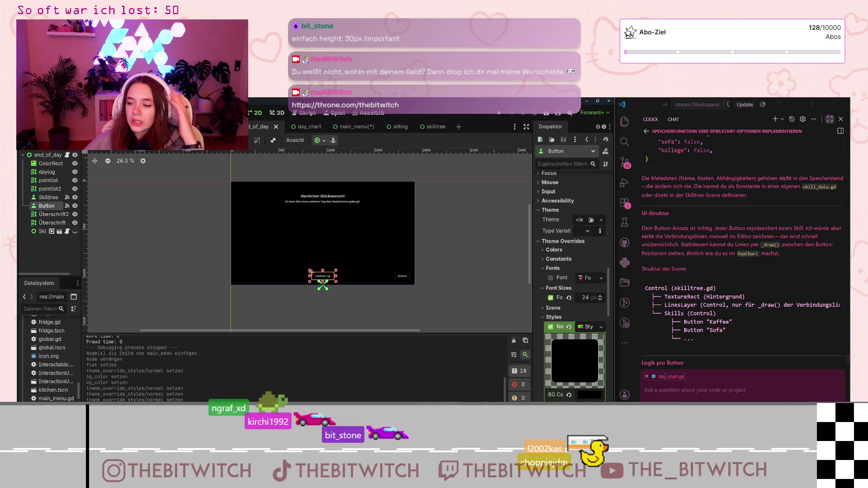
scroll(547, 282, up, 10)
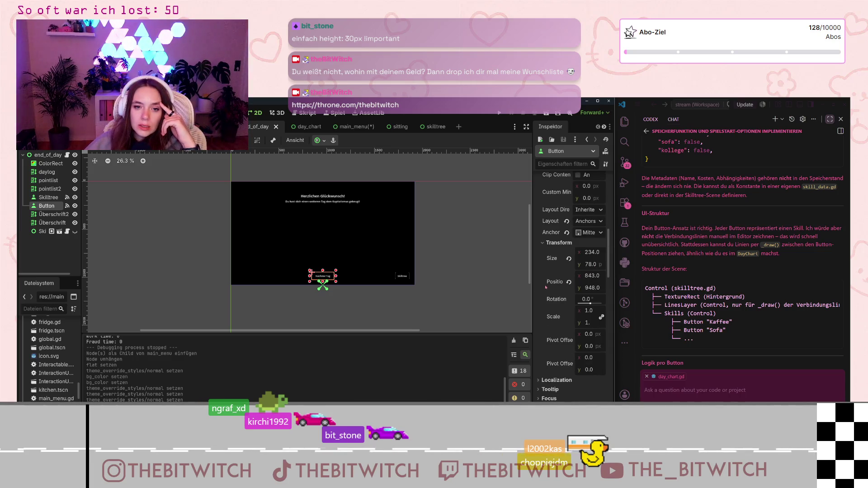
scroll(546, 287, up, 4)
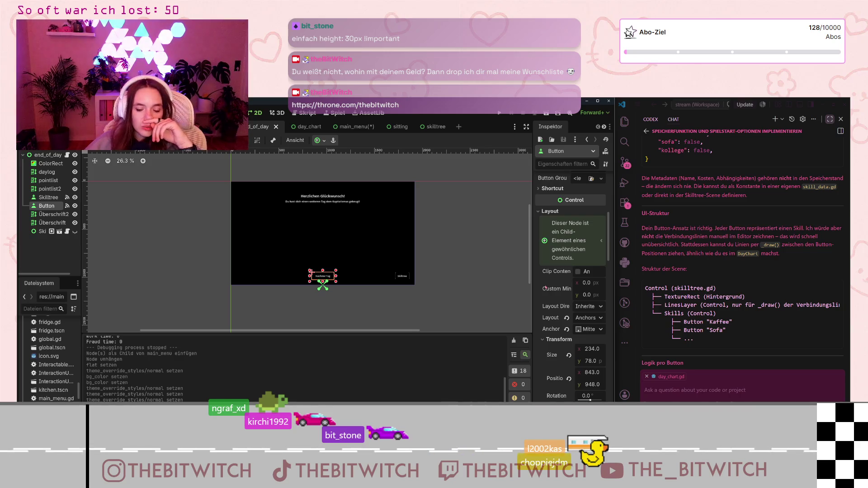
click(356, 130)
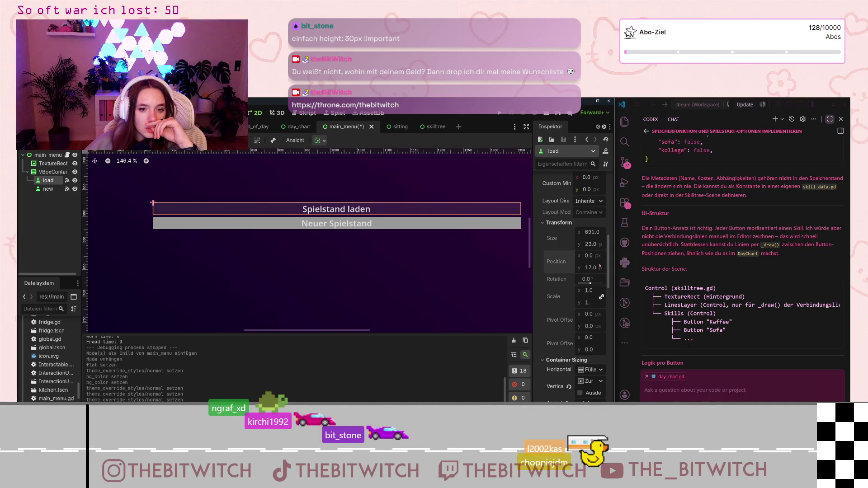
Create a new StyleBox in the Spielstand laden button's Disabled style slot
scroll(590, 303, down, 5)
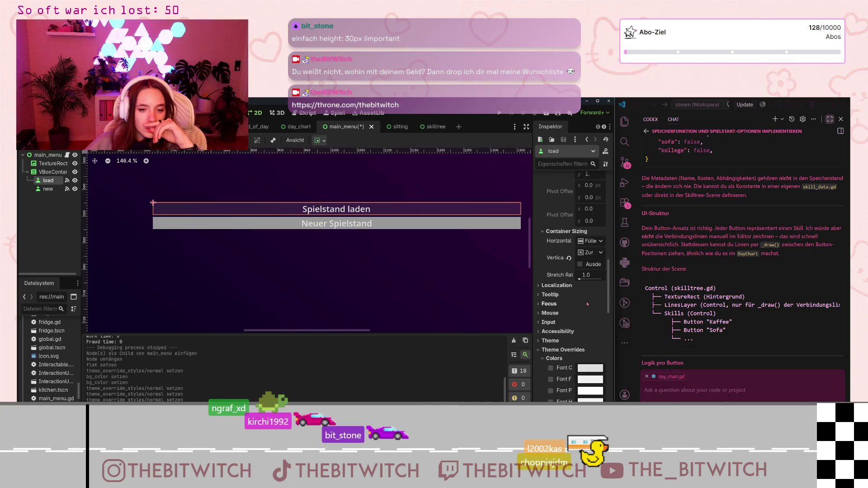
scroll(587, 304, down, 10)
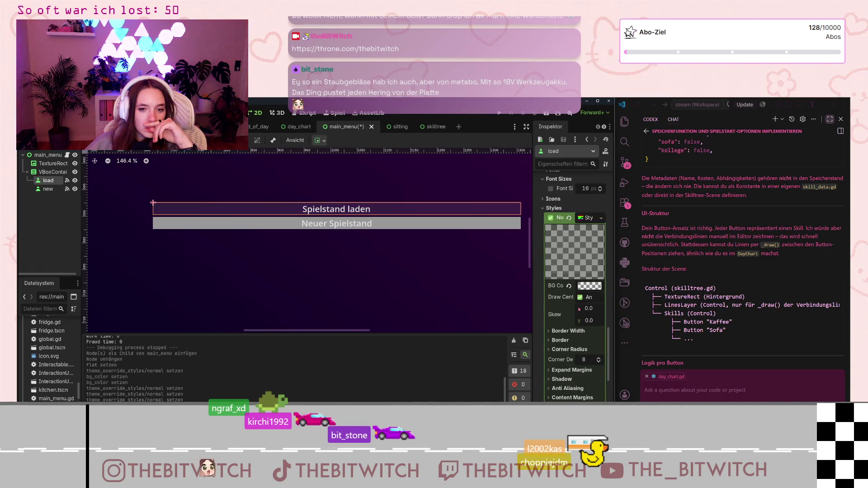
scroll(578, 308, down, 4)
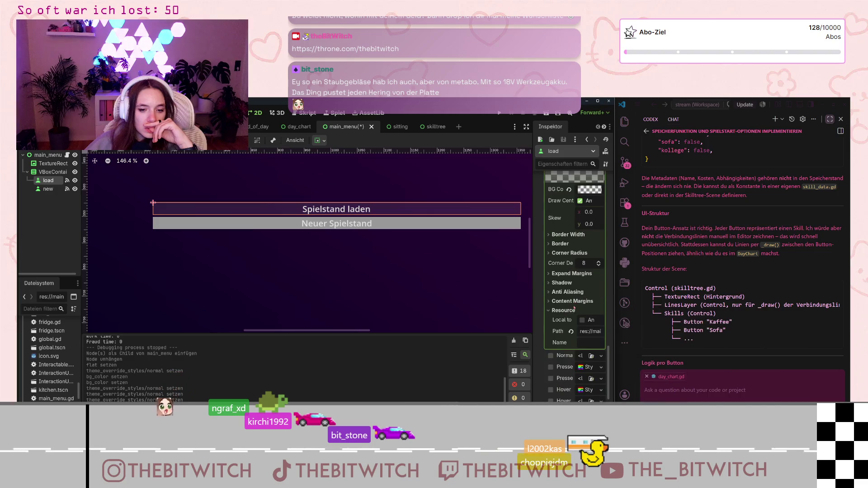
scroll(574, 309, up, 1)
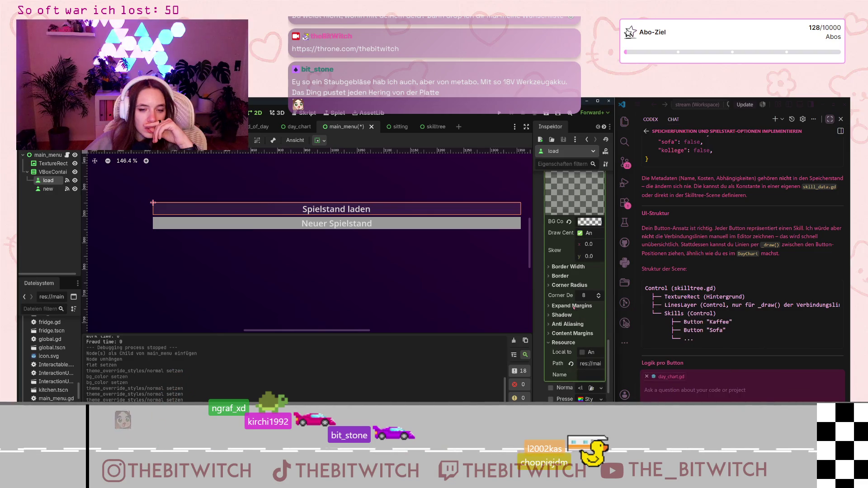
scroll(574, 308, down, 5)
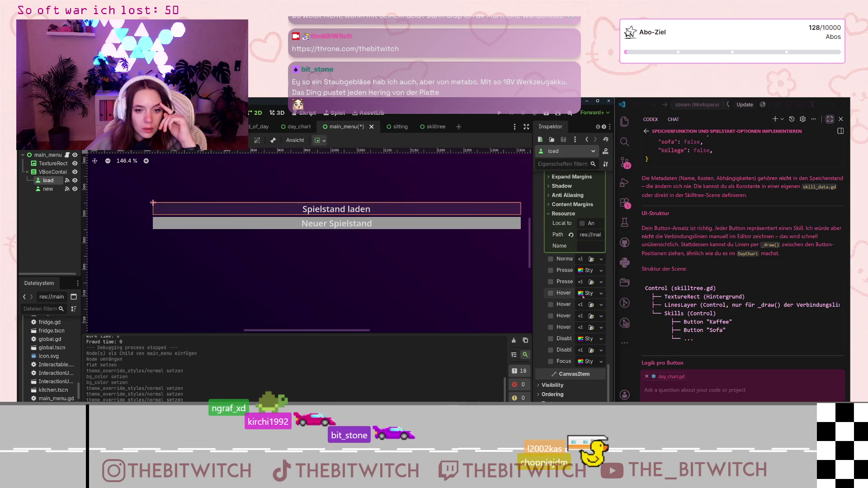
scroll(588, 343, down, 3)
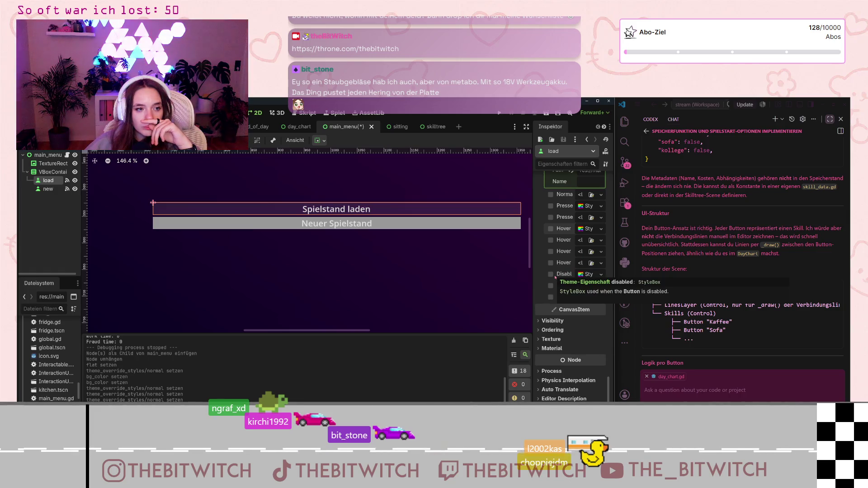
right_click(587, 275)
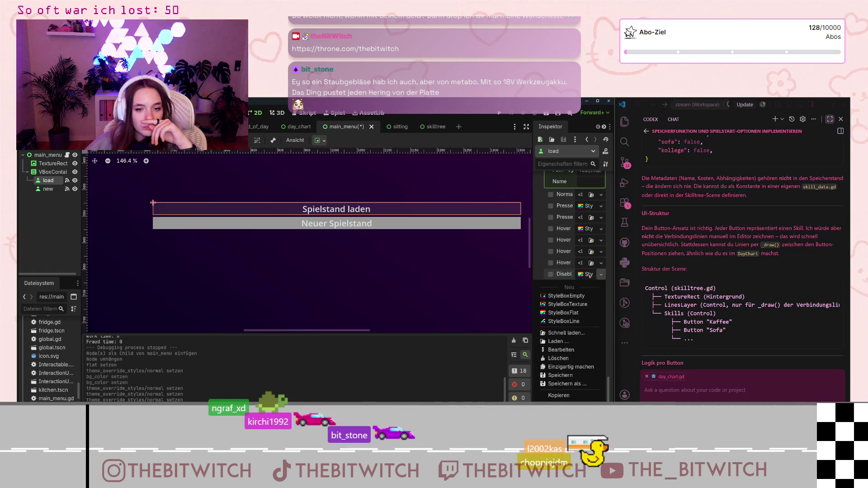
click(583, 296)
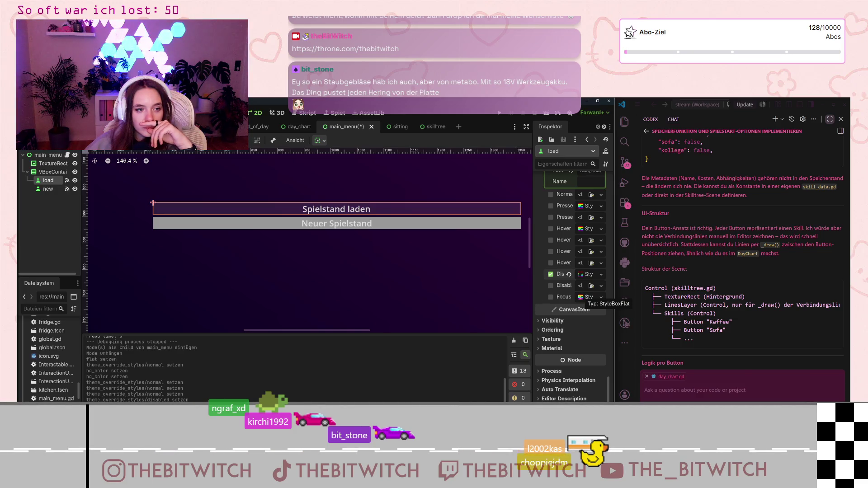
Check the load button's style background colour, translucent grey 99999931
scroll(565, 233, up, 4)
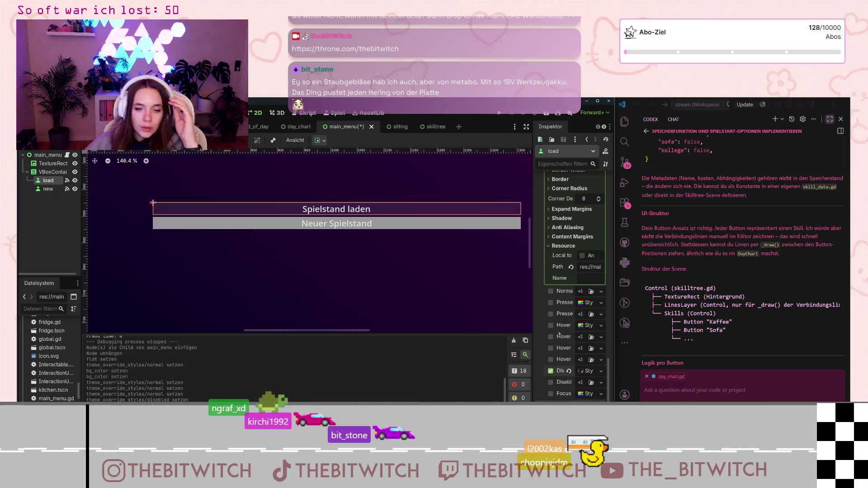
scroll(574, 330, up, 6)
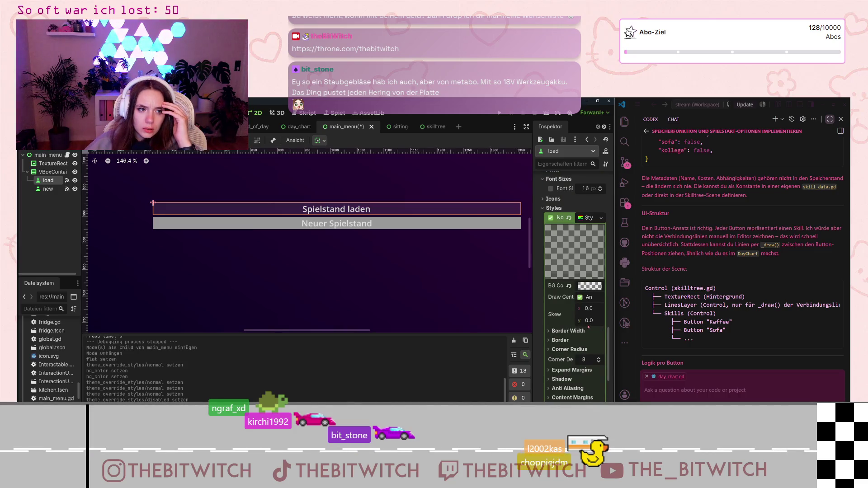
scroll(587, 327, down, 2)
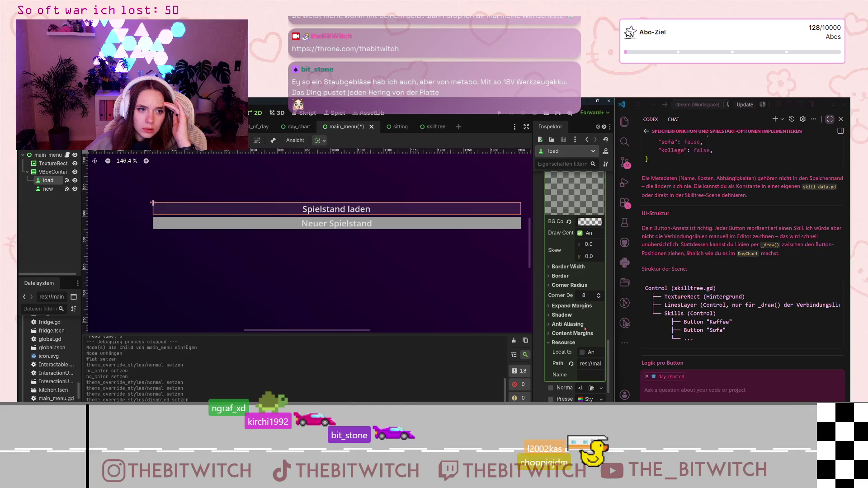
click(582, 222)
Append 31 to the Neuer Spielstand background hex so it matches the load button's 99999931
click(606, 396)
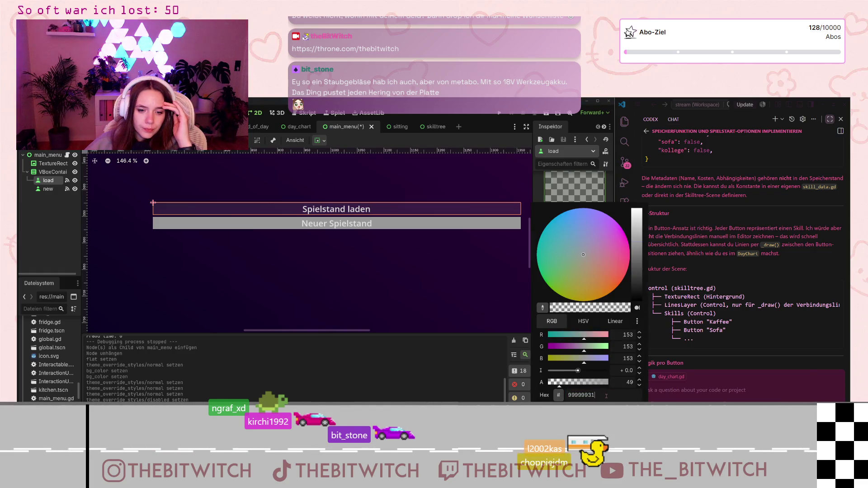
double_click(606, 396)
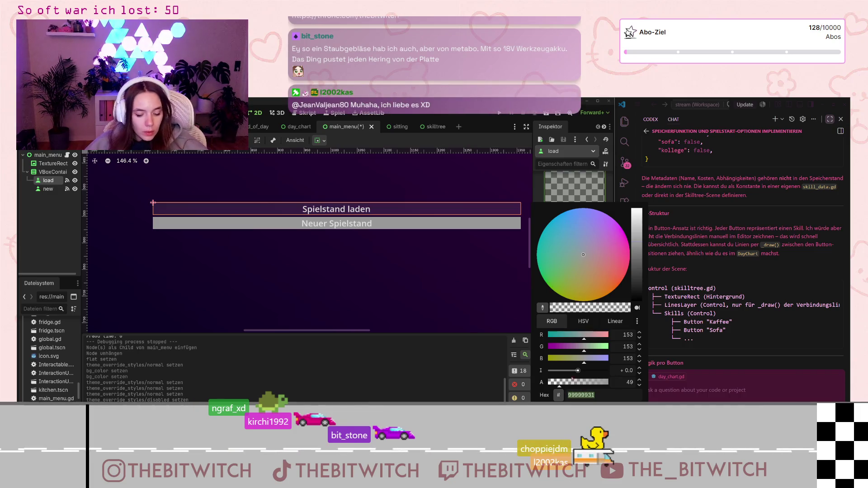
click(336, 224)
click(336, 223)
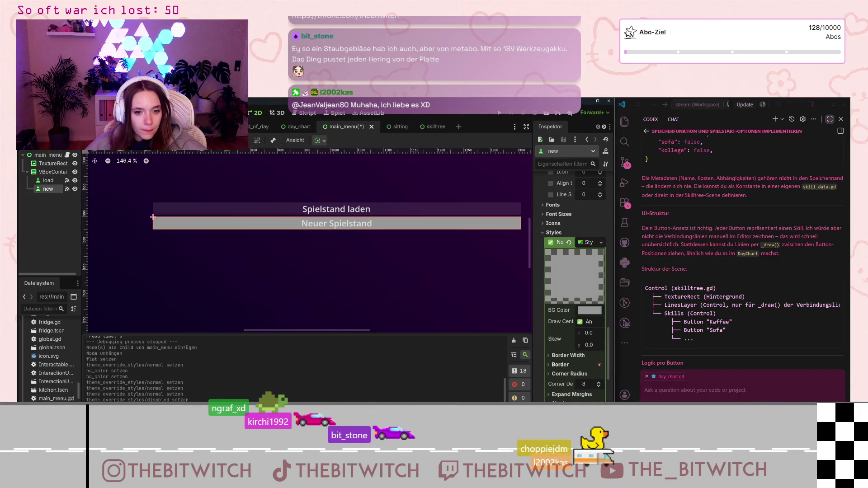
scroll(599, 365, down, 5)
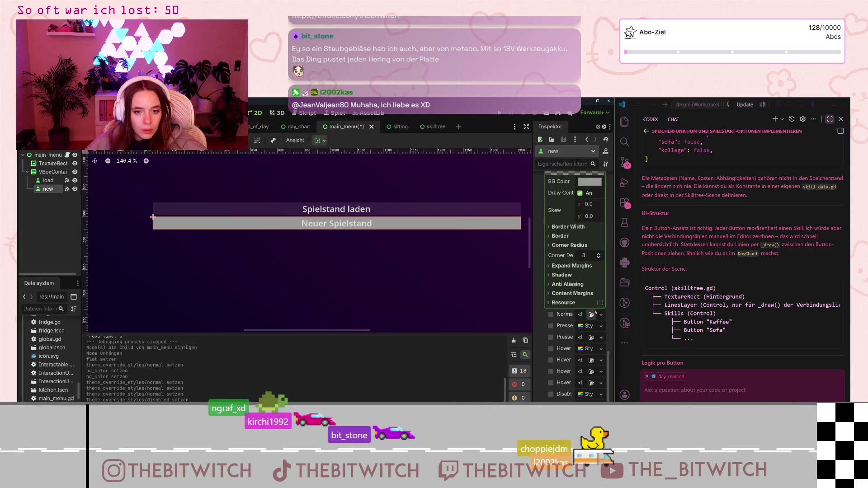
scroll(590, 314, up, 3)
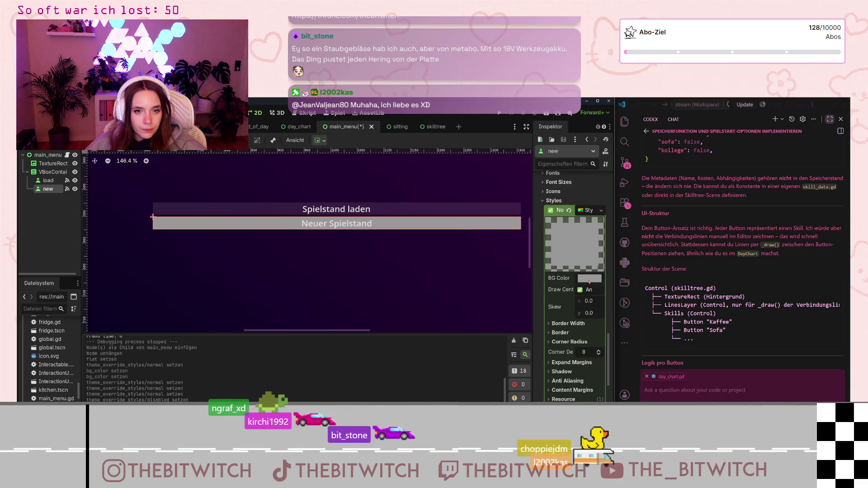
click(589, 280)
click(596, 294)
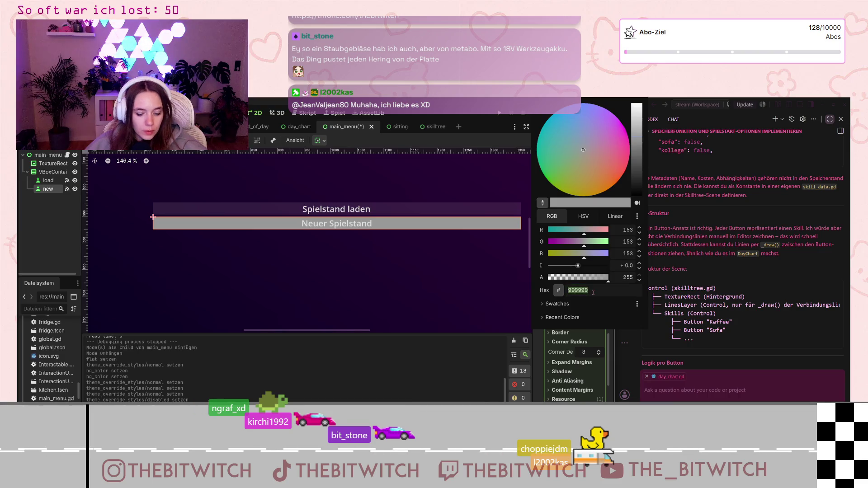
text(31)
click(568, 337)
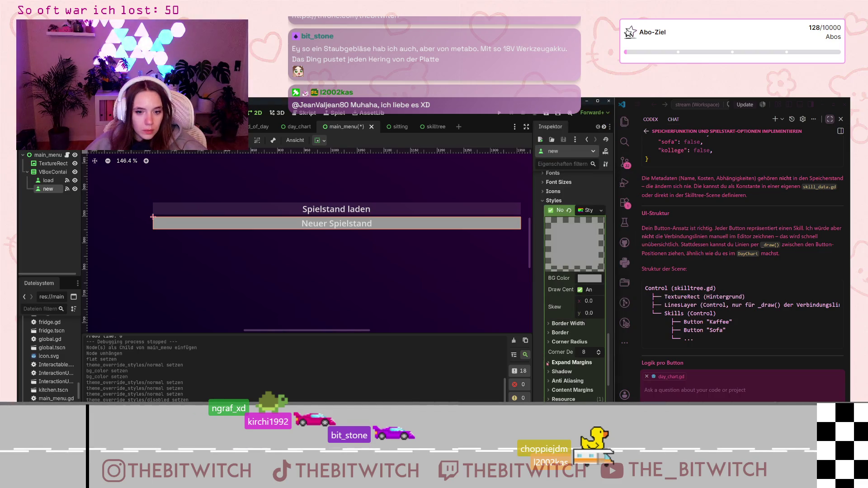
Compare the Neuer Spielstand and Spielstand laden background colours
scroll(568, 343, down, 2)
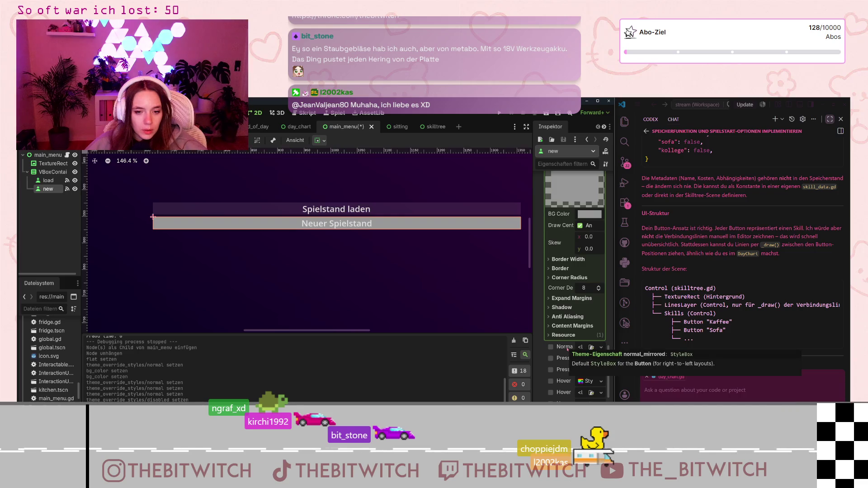
scroll(569, 349, up, 4)
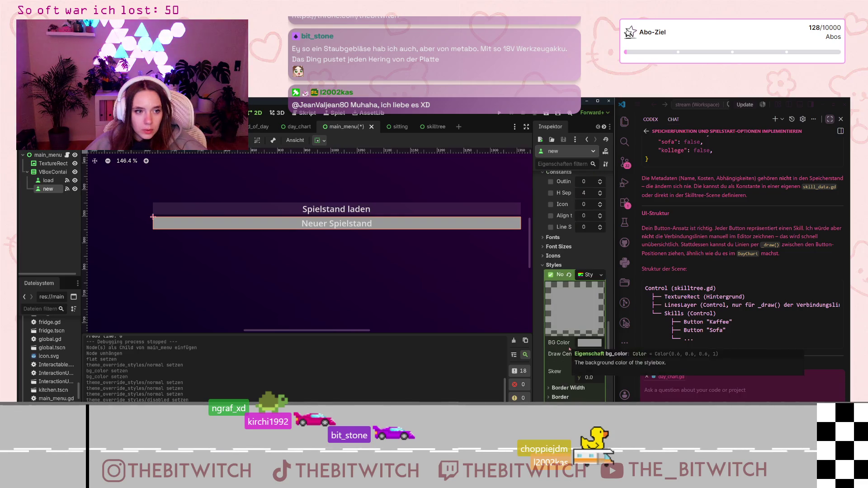
scroll(570, 349, down, 3)
click(589, 246)
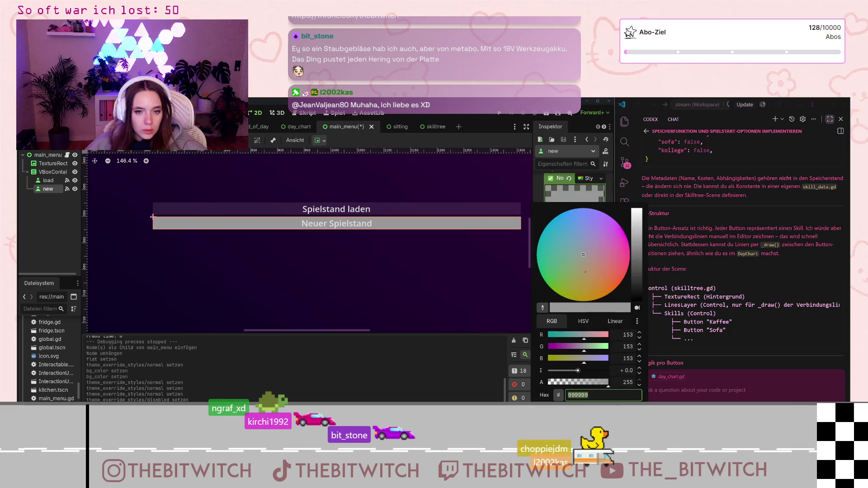
click(49, 181)
click(47, 180)
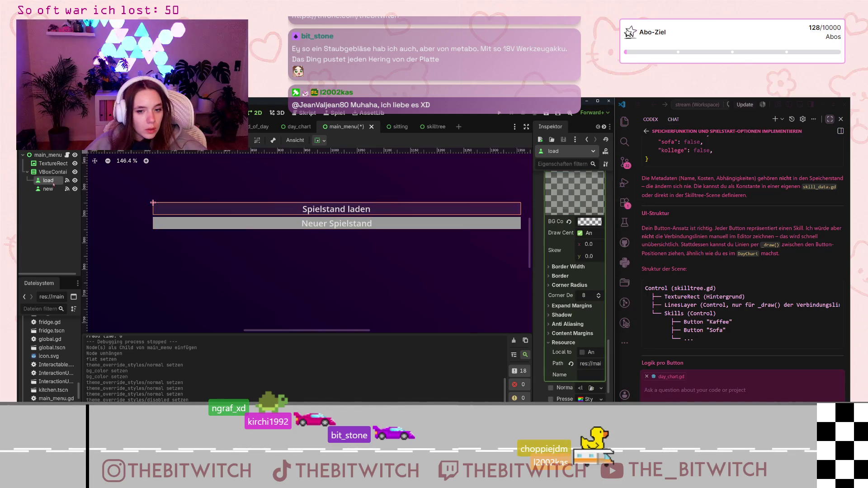
click(589, 221)
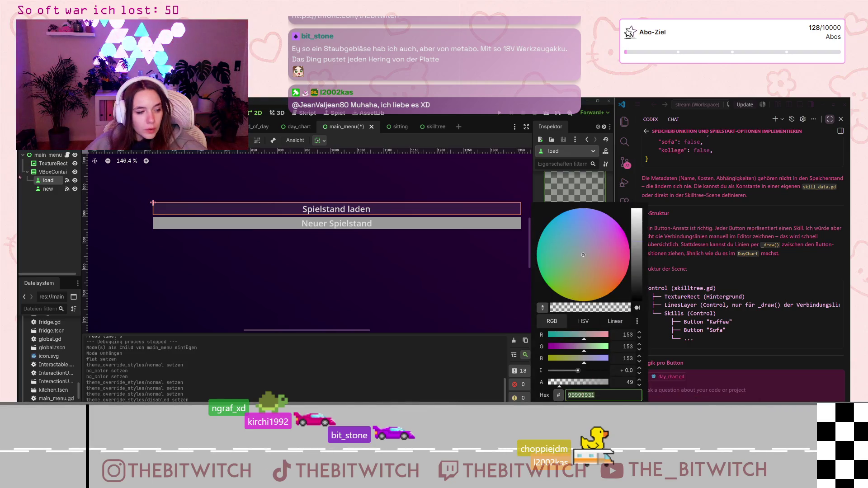
click(47, 189)
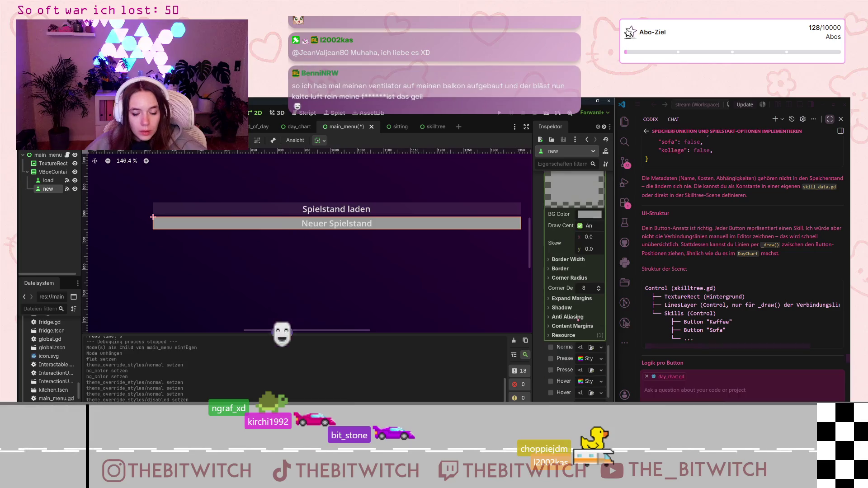
Set the Neuer Spielstand background colour's alpha to 49
scroll(591, 320, up, 3)
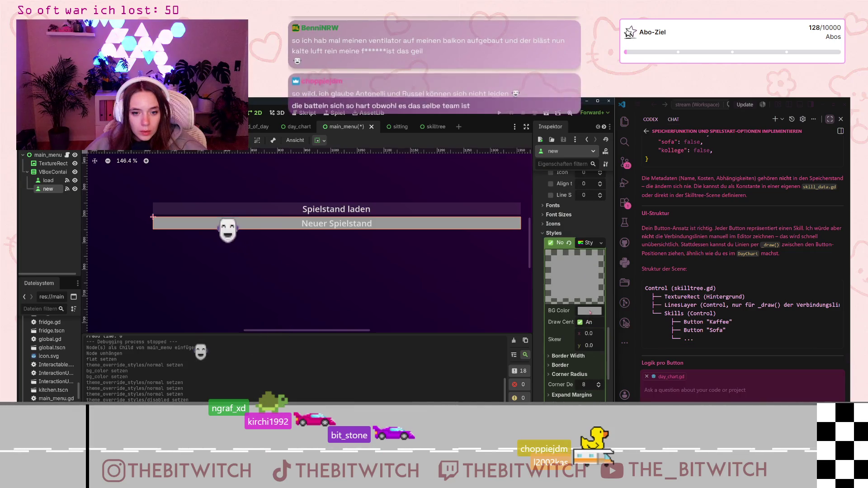
click(589, 310)
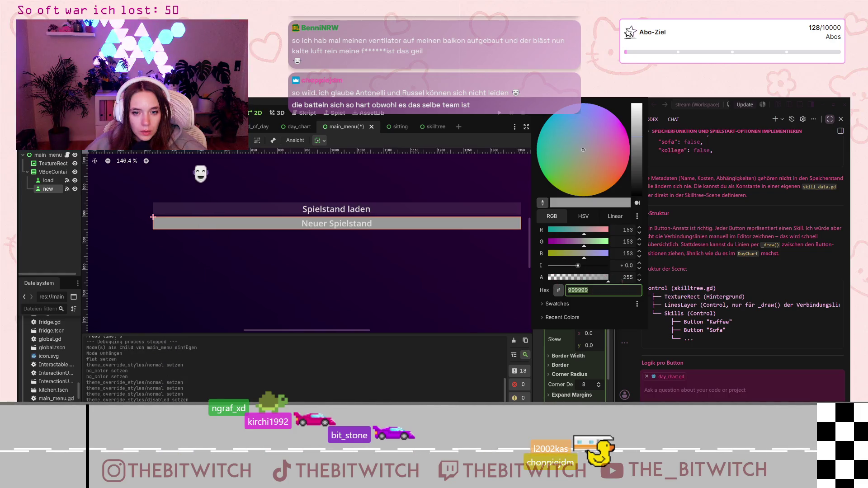
click(642, 279)
text(49)
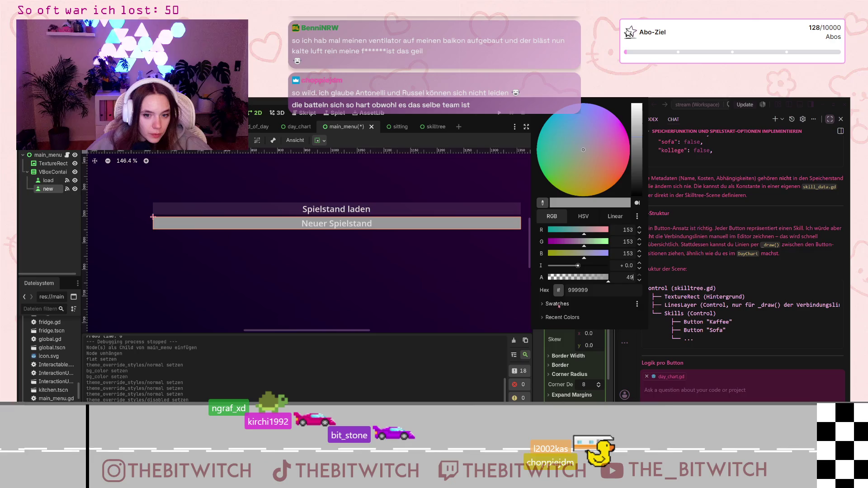
click(612, 318)
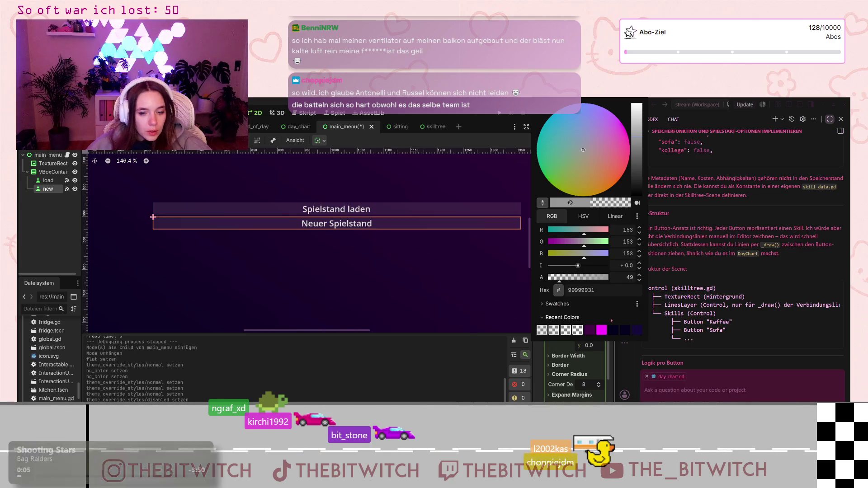
click(638, 120)
Brighten the Spielstand laden button's translucent grey BG Color in the colour picker
click(471, 213)
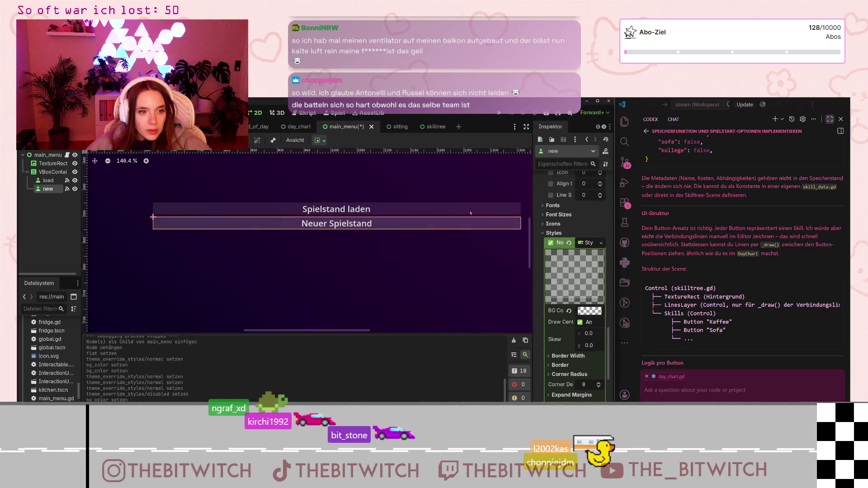
click(471, 213)
click(584, 223)
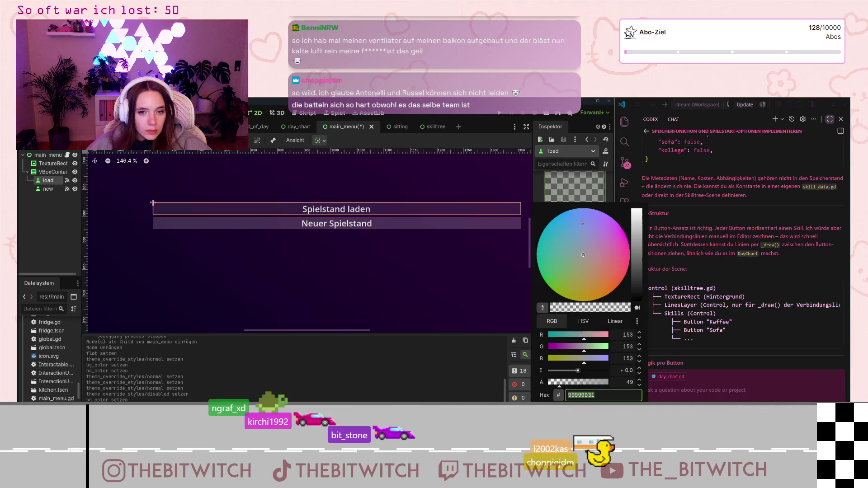
click(637, 243)
click(441, 284)
click(442, 285)
scroll(441, 285, down, 6)
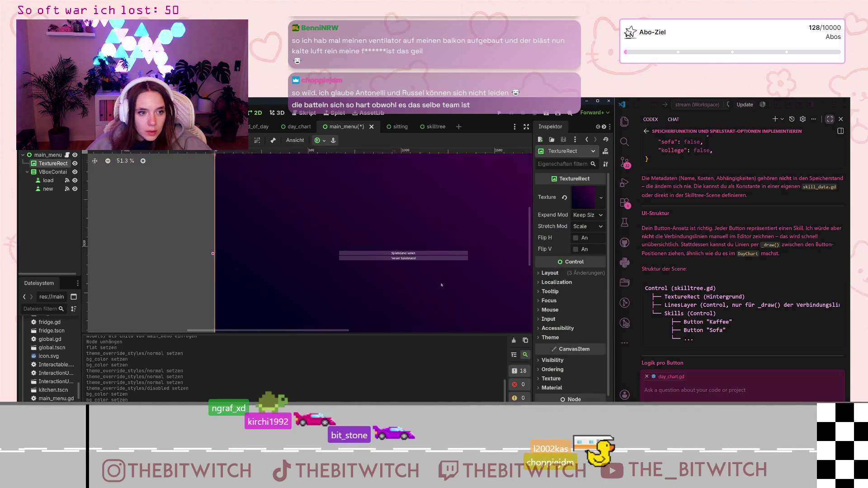
scroll(442, 284, down, 1)
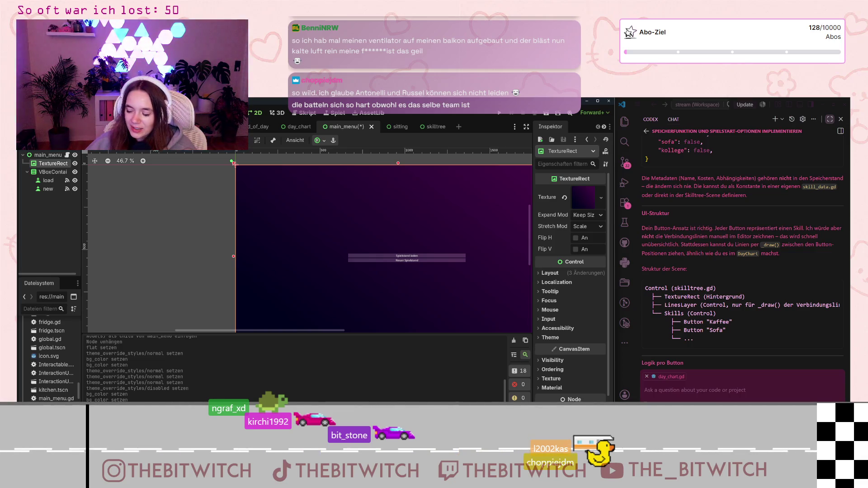
scroll(446, 259, up, 3)
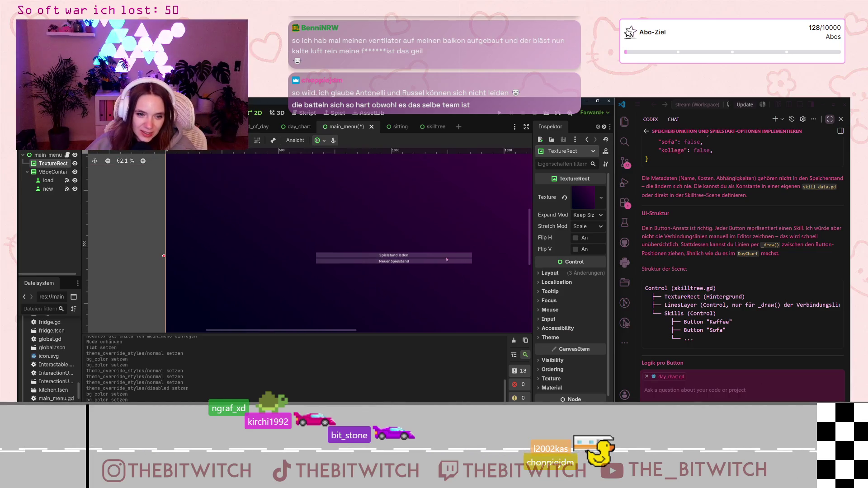
click(445, 257)
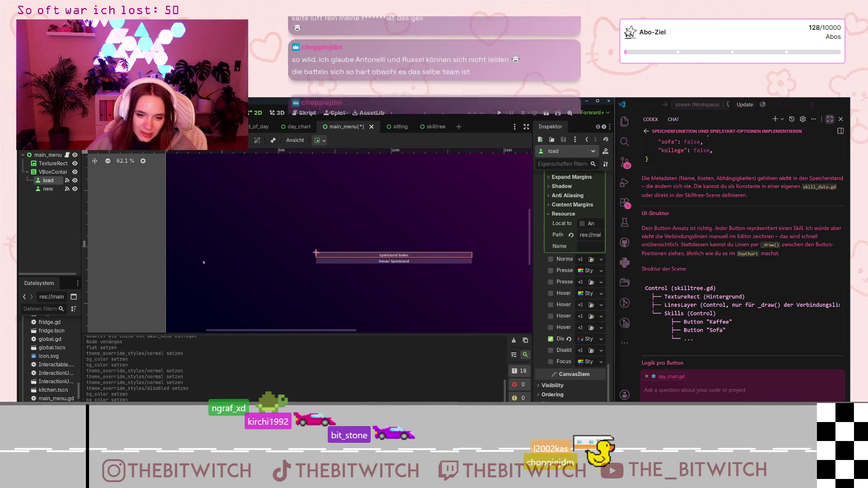
click(51, 172)
drag(395, 271, 398, 311)
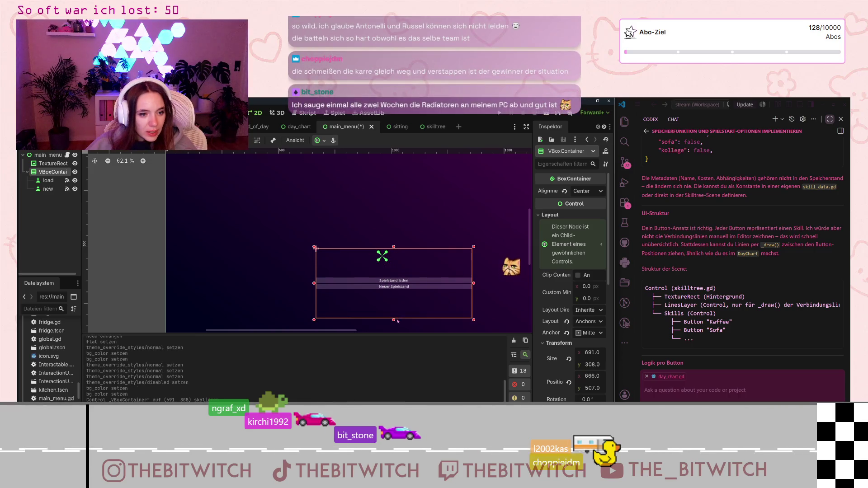
click(494, 286)
key(ctrl+z)
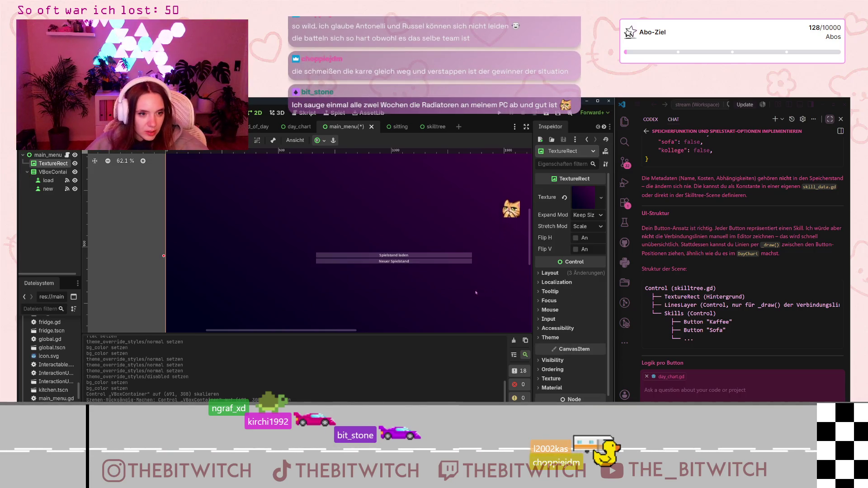
Expand the Content Margins of the Neuer Spielstand button's StyleBoxFlat Normal style
click(407, 262)
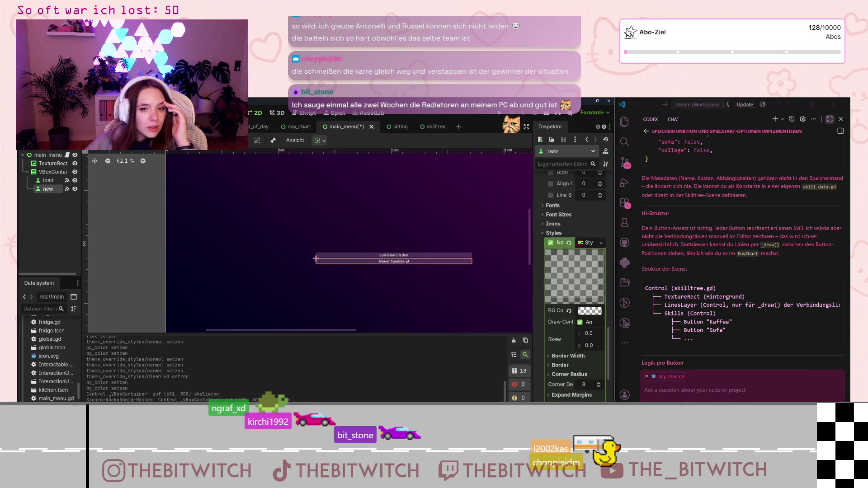
scroll(567, 322, down, 5)
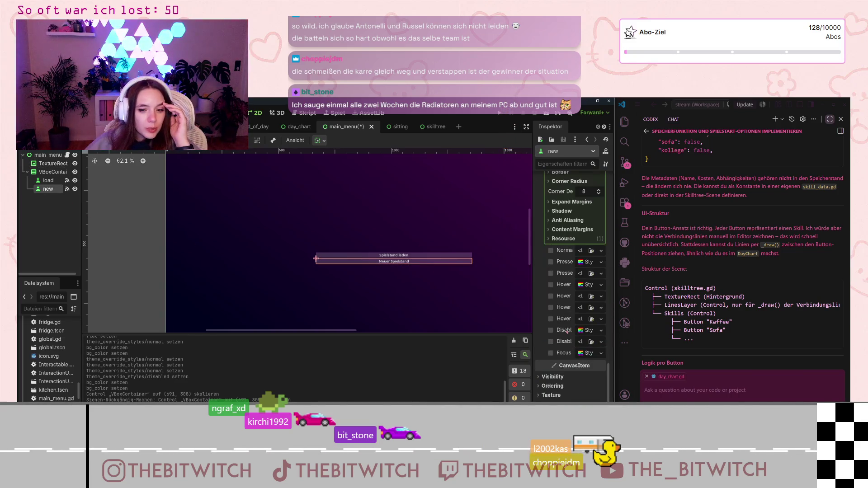
scroll(552, 389, down, 5)
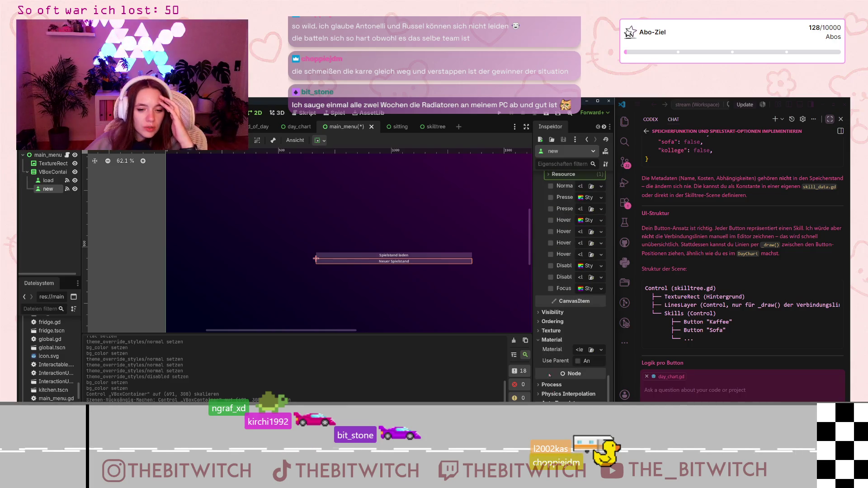
scroll(547, 344, up, 10)
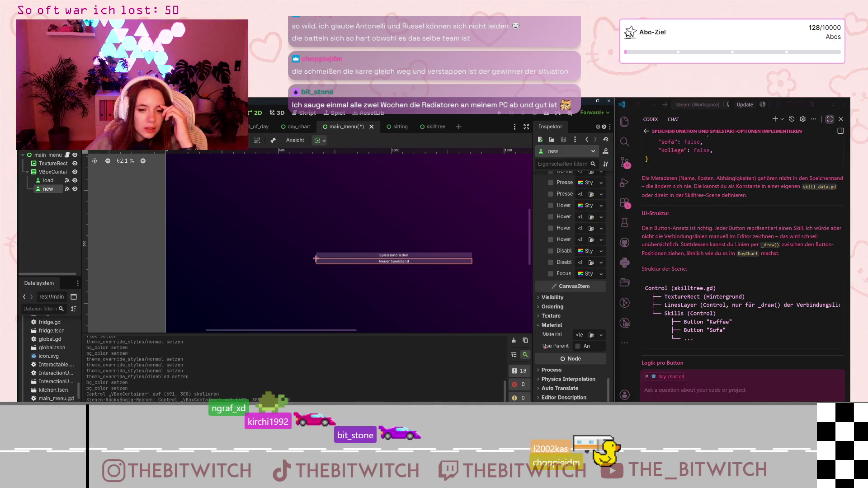
scroll(558, 378, down, 10)
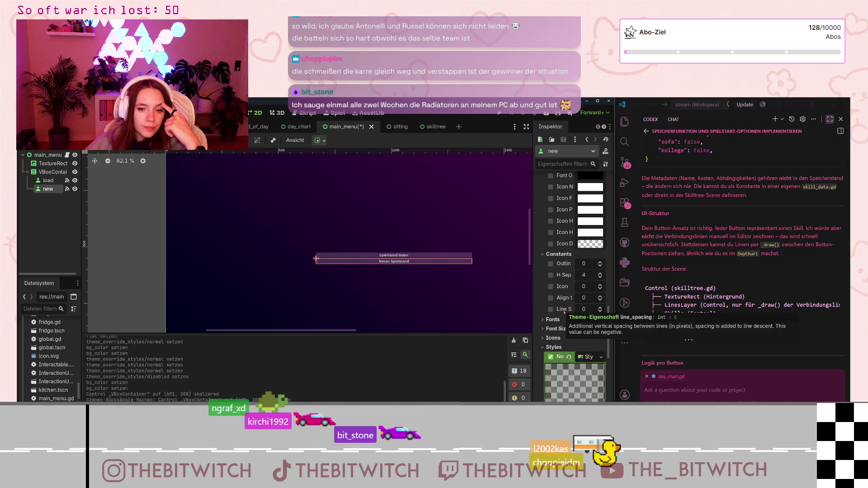
scroll(565, 311, up, 15)
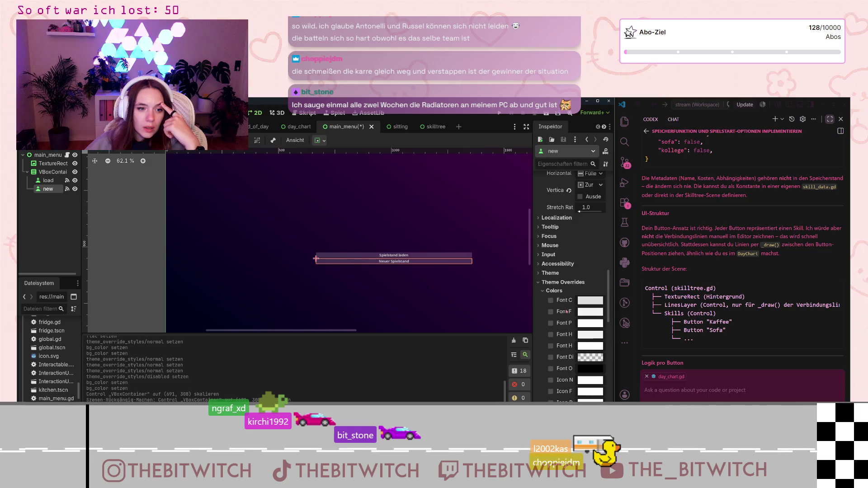
scroll(567, 312, up, 7)
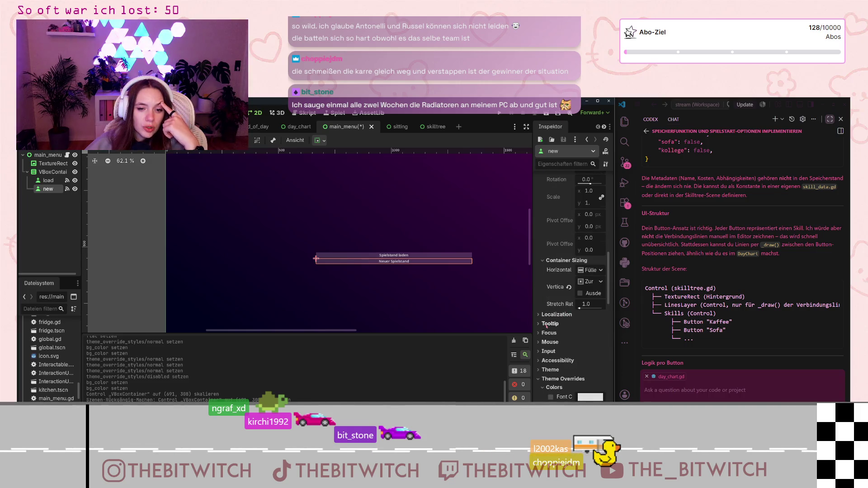
scroll(547, 326, up, 10)
scroll(546, 329, down, 20)
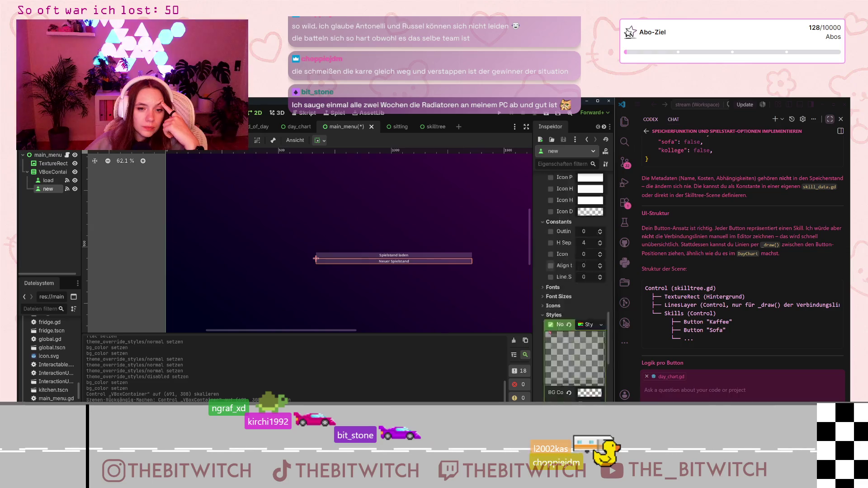
scroll(551, 333, down, 5)
click(556, 312)
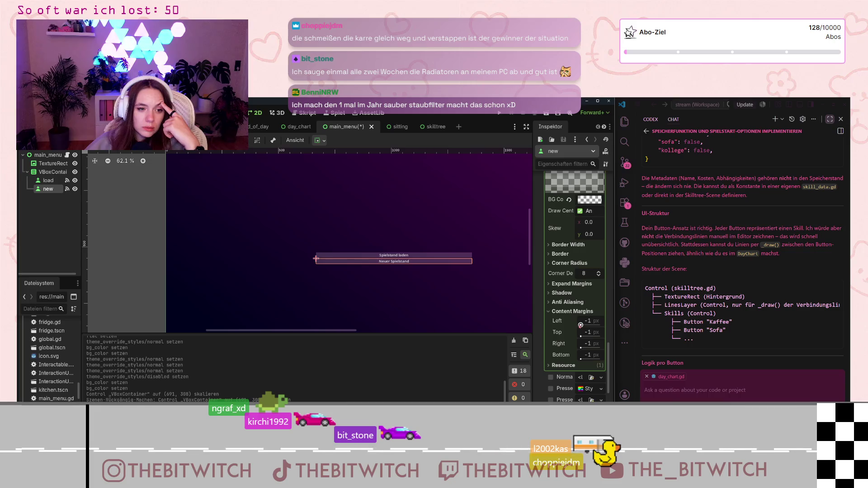
Try 10, then settle on 5 px for the Normal style's top and bottom content margins
drag(581, 336, 583, 337)
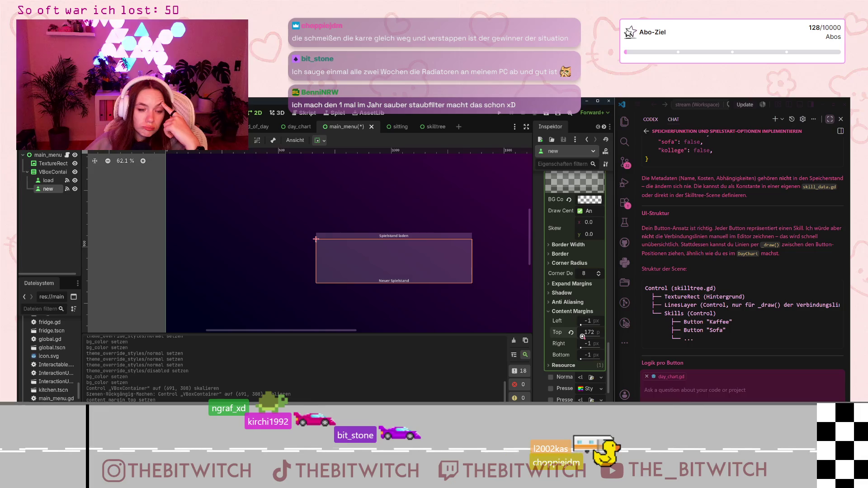
click(582, 336)
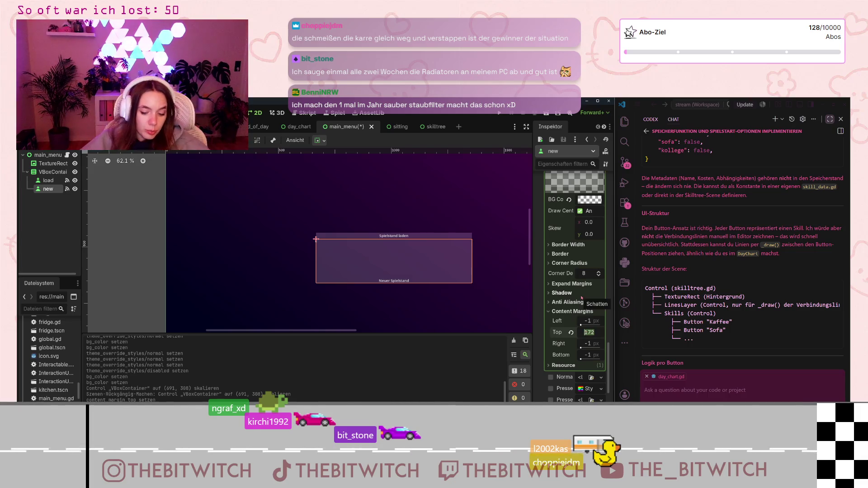
text(10)
key(Return)
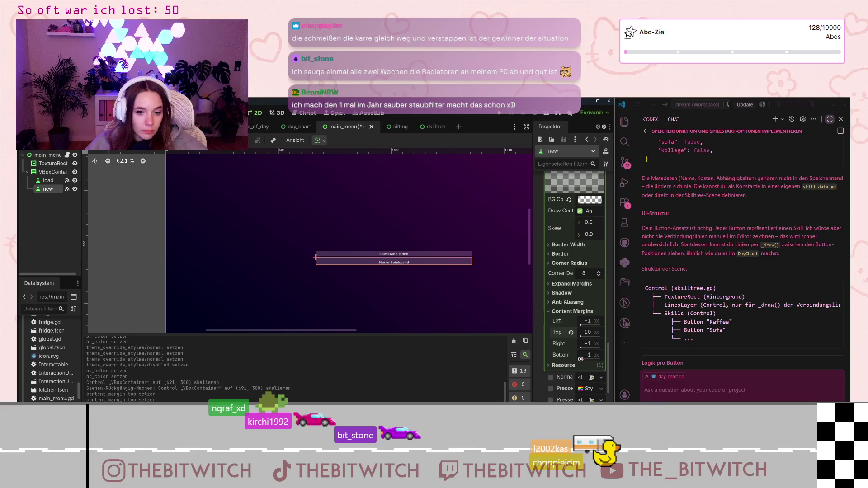
click(588, 355)
text(10)
key(Return)
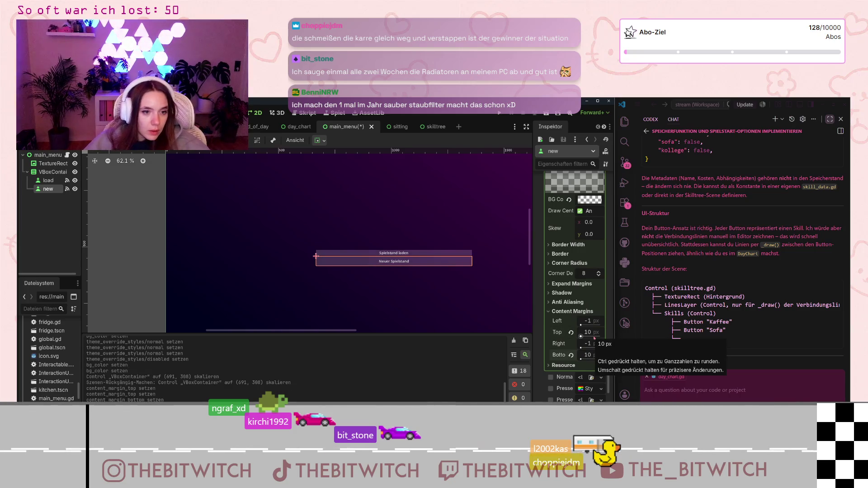
click(590, 353)
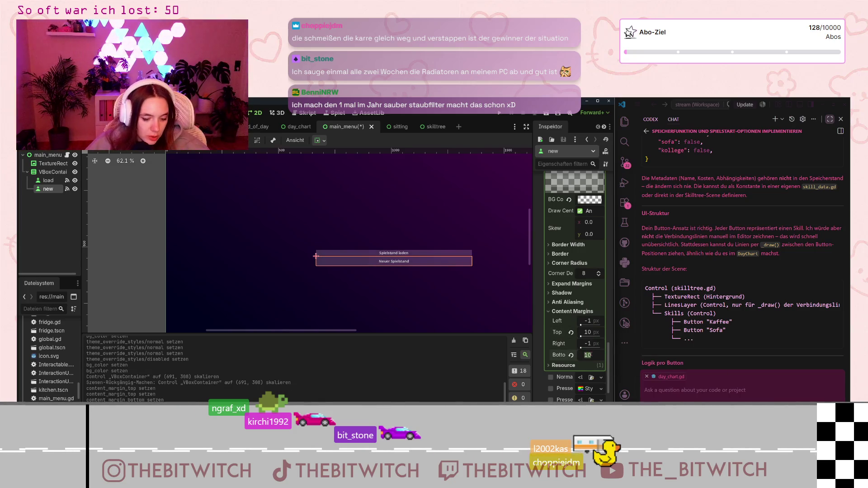
text(5)
click(588, 331)
text(5)
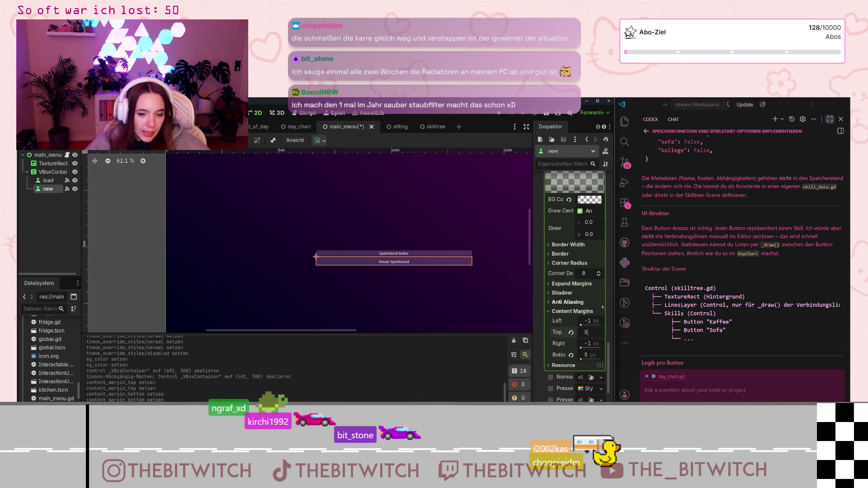
click(599, 311)
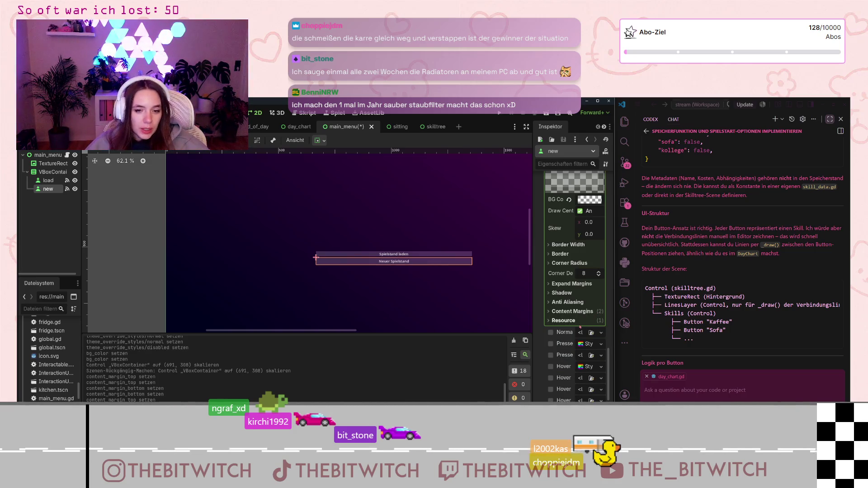
click(393, 256)
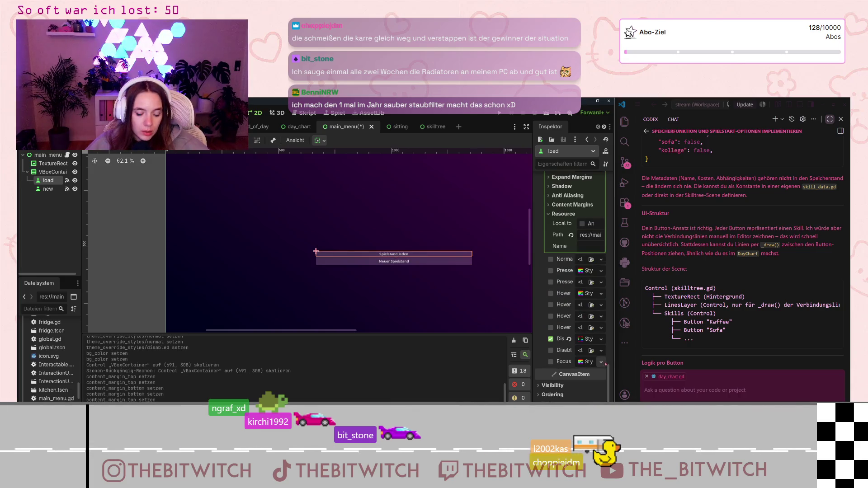
Set the Spielstand laden style's top and bottom Expand Margins to 5 px
scroll(597, 362, up, 6)
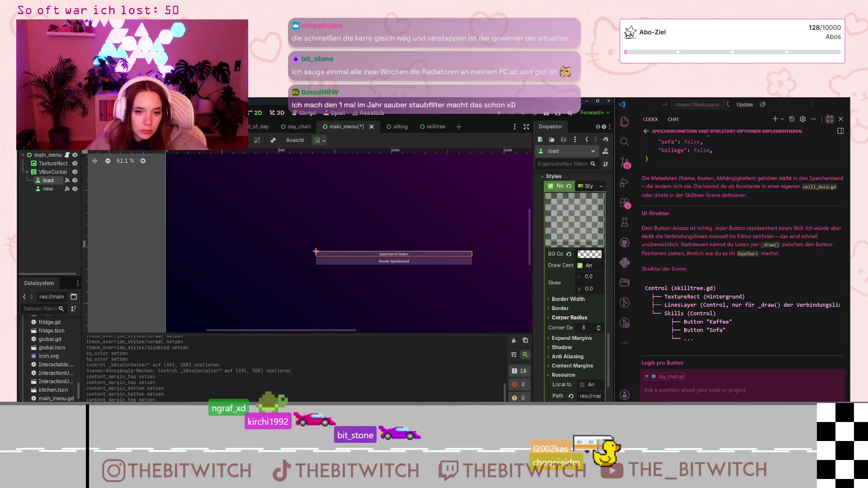
click(552, 340)
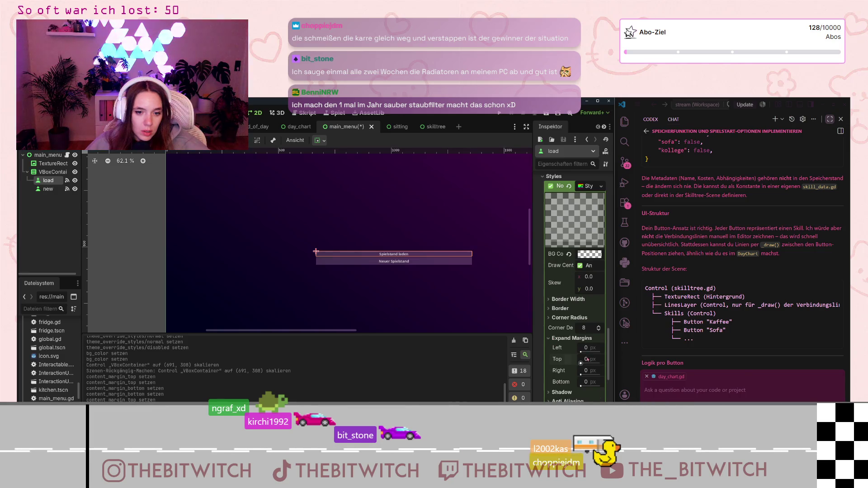
key(Return)
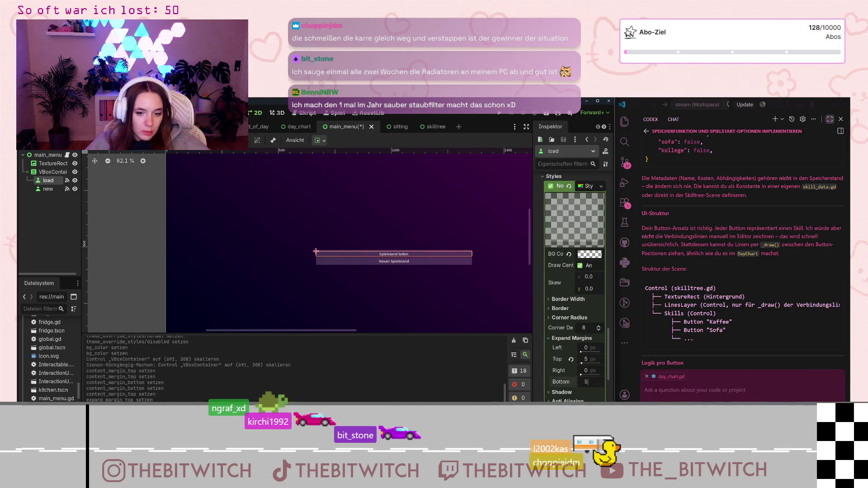
key(Return)
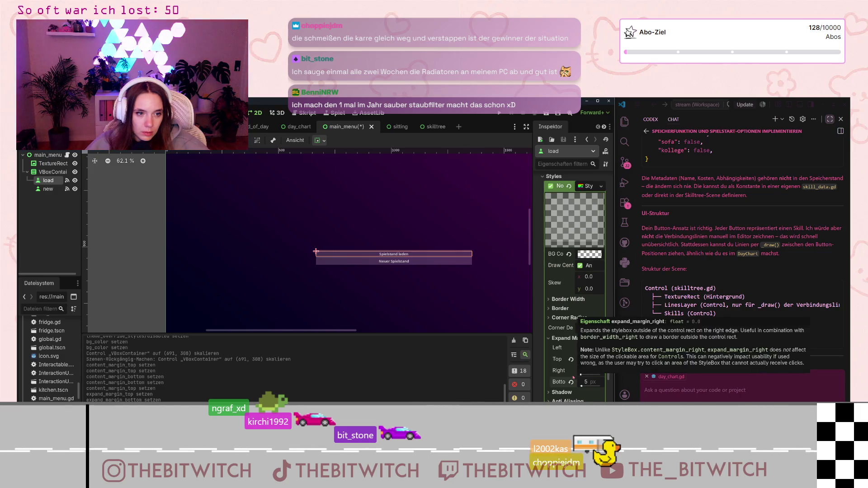
click(475, 324)
click(457, 262)
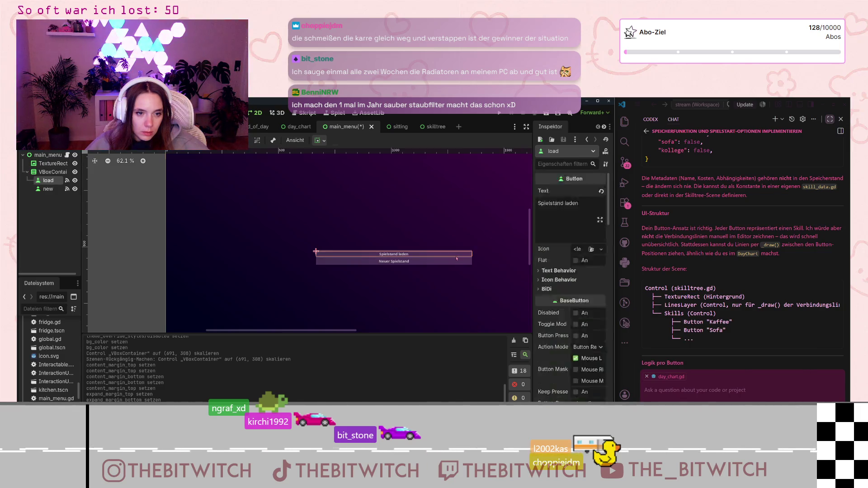
click(63, 172)
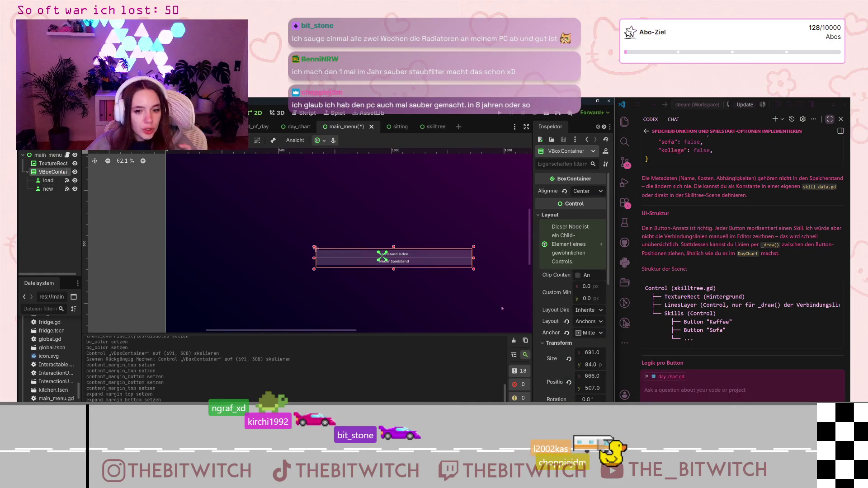
Drag the VBoxContainer's top edge to resize it to 691 × 105 px
scroll(565, 270, down, 4)
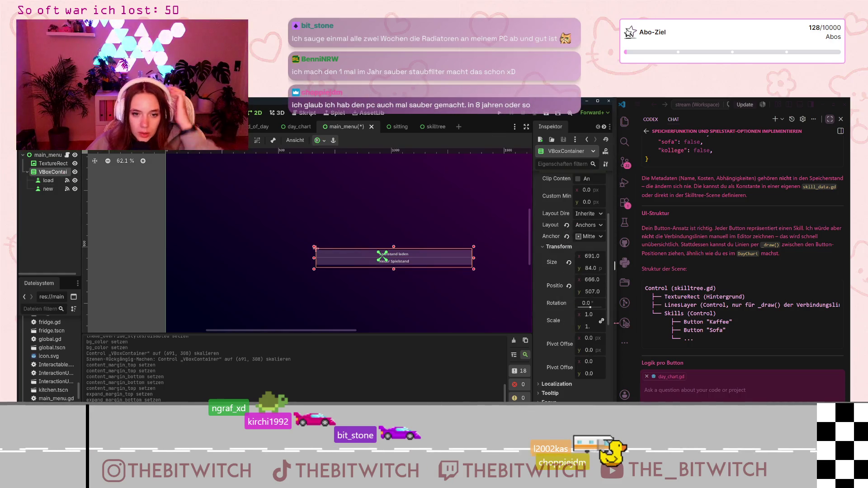
scroll(564, 346, down, 4)
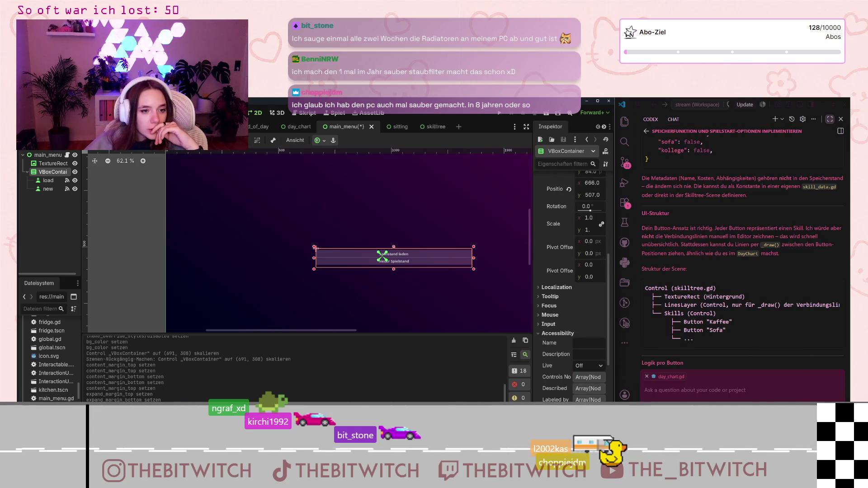
mouse_move(394, 246)
mouse_down()
mouse_move(395, 209)
mouse_move(397, 240)
mouse_up()
click(319, 141)
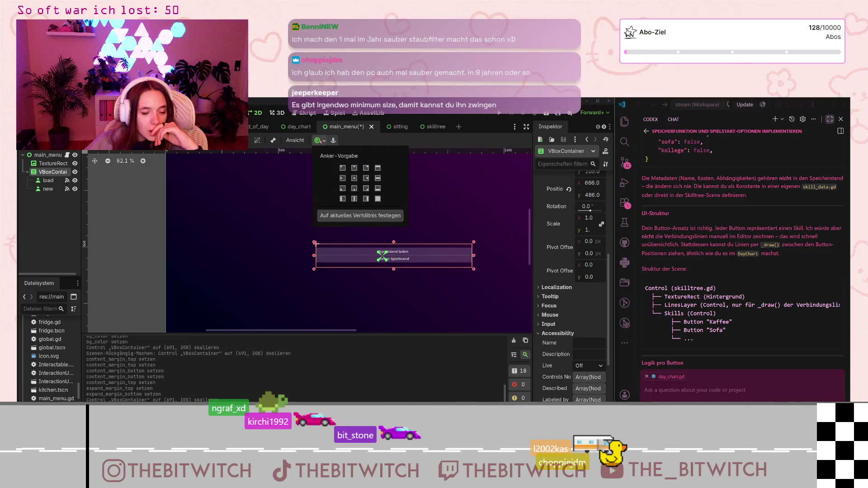
click(319, 140)
Confirm the container's anchor preset stays at centre (Mitte)
scroll(562, 326, up, 6)
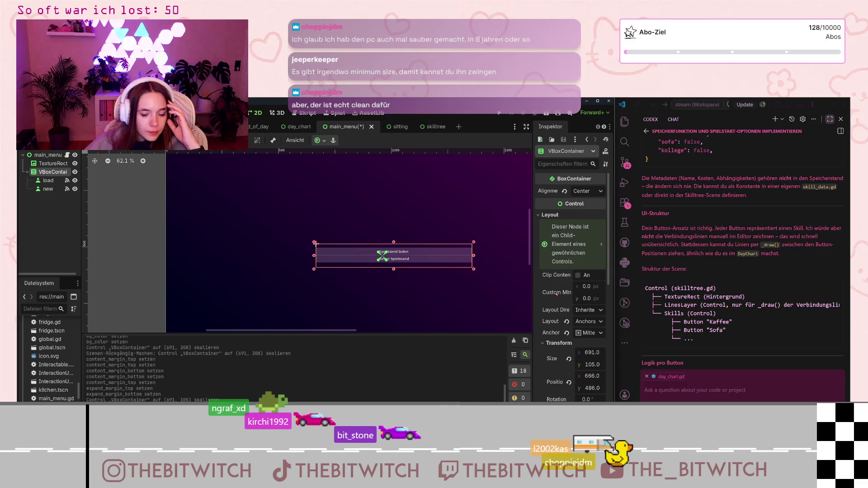
mouse_move(557, 293)
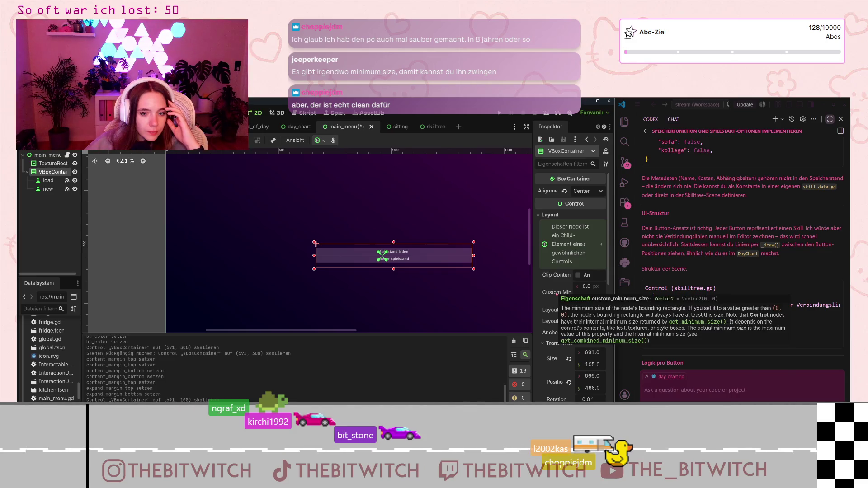
scroll(557, 293, down, 3)
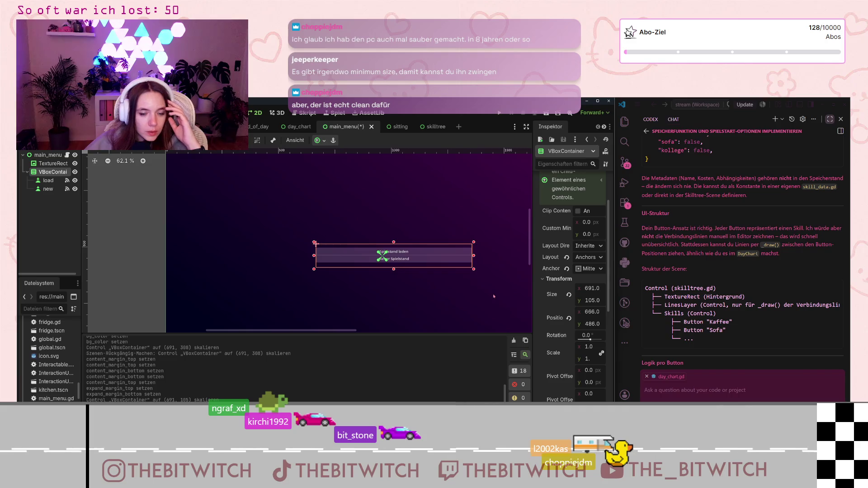
click(600, 269)
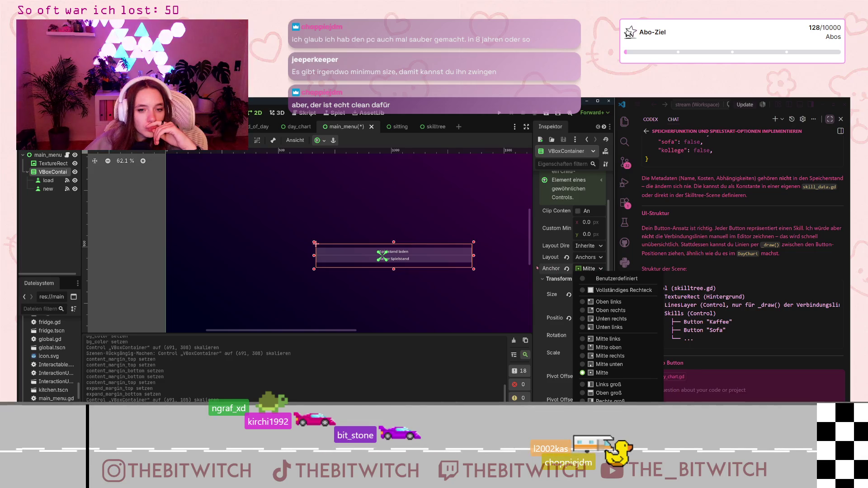
click(555, 277)
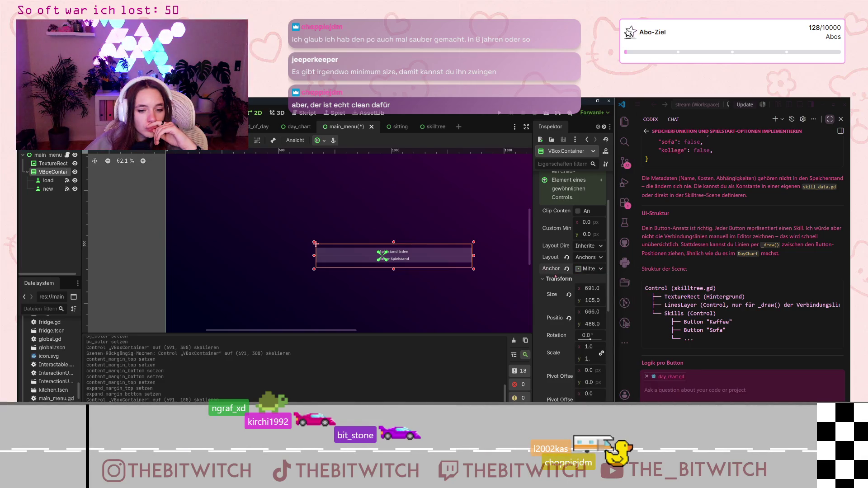
scroll(556, 277, down, 5)
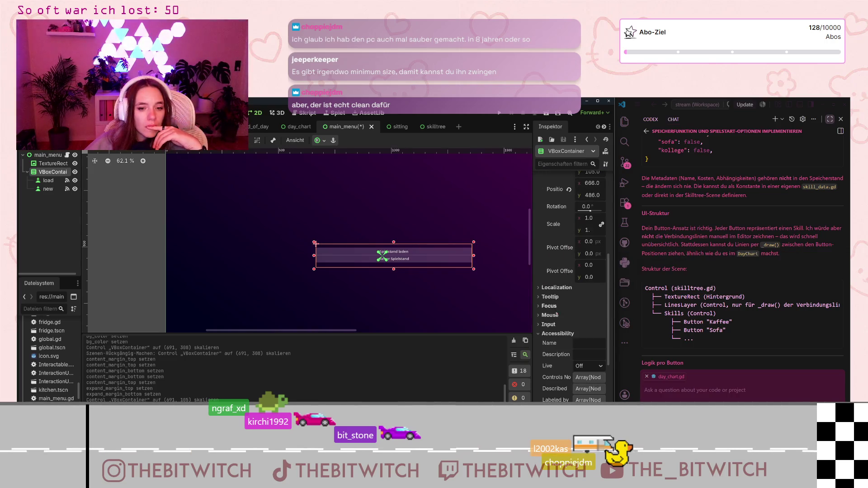
scroll(557, 297, down, 3)
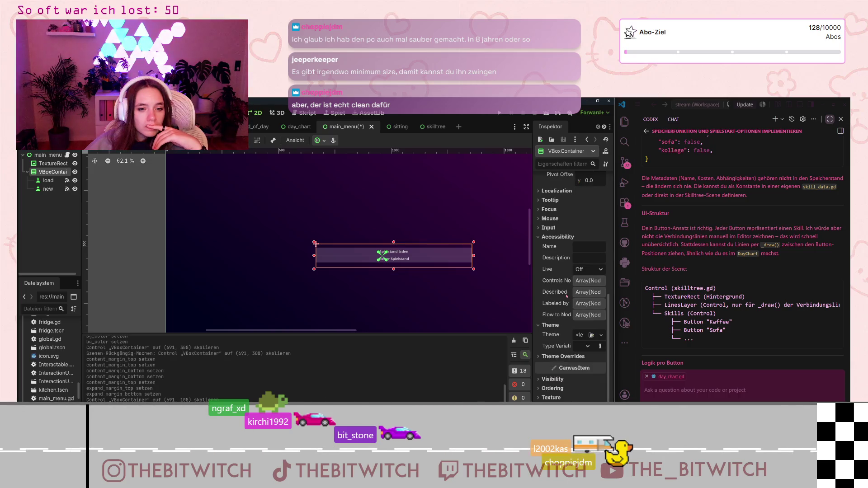
Enable the VBoxContainer's Separation constant override and set it to 18
click(552, 356)
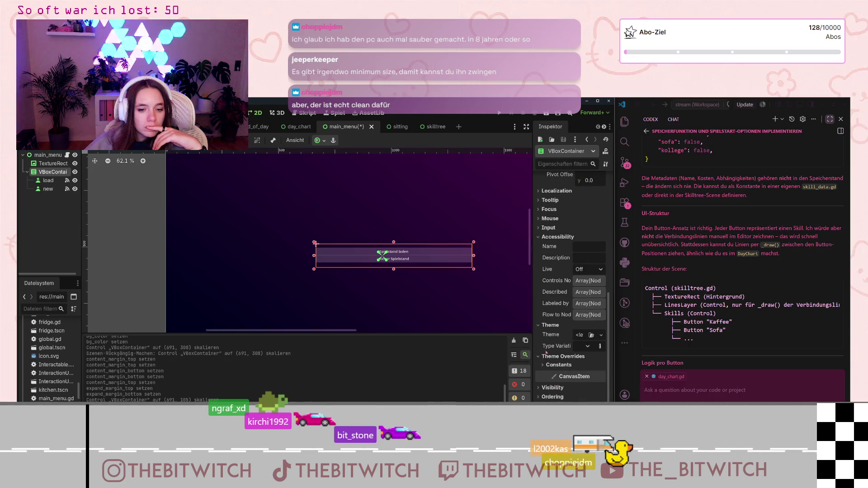
scroll(548, 351, down, 2)
click(547, 300)
click(551, 310)
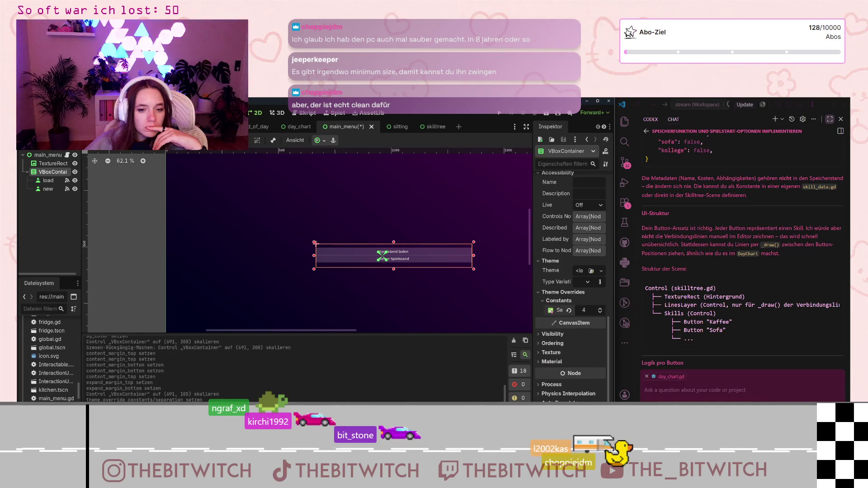
click(551, 353)
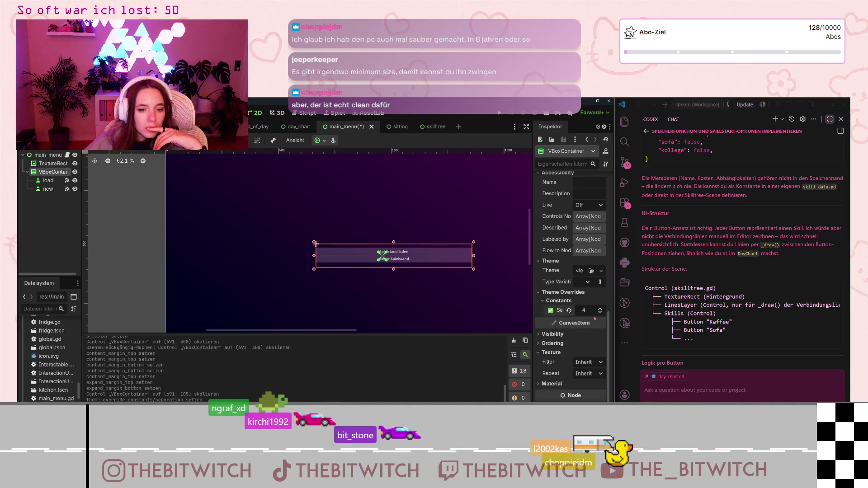
drag(584, 310, 605, 310)
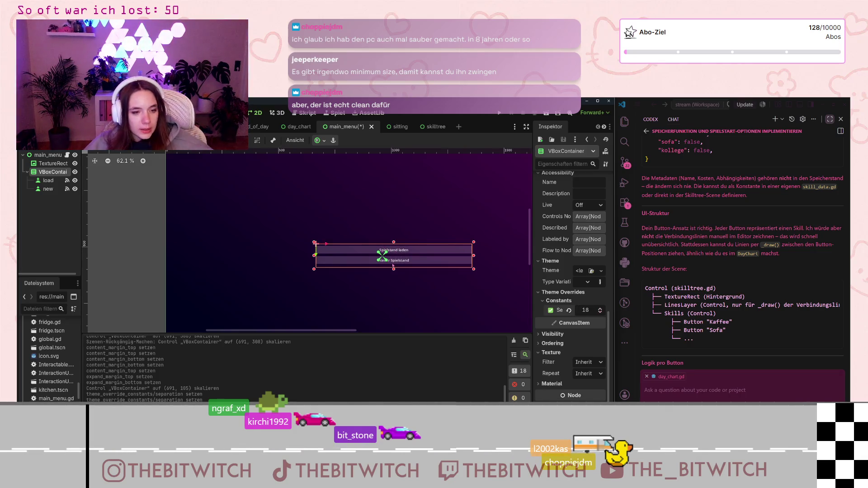
scroll(395, 255, down, 4)
scroll(394, 260, up, 4)
scroll(392, 269, down, 3)
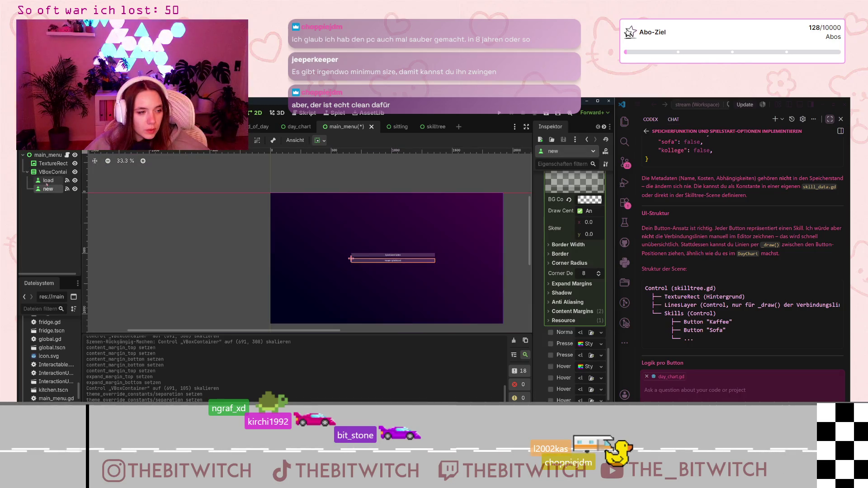
Nudge the button container four pixels left and one down with the arrow keys
click(409, 262)
click(53, 172)
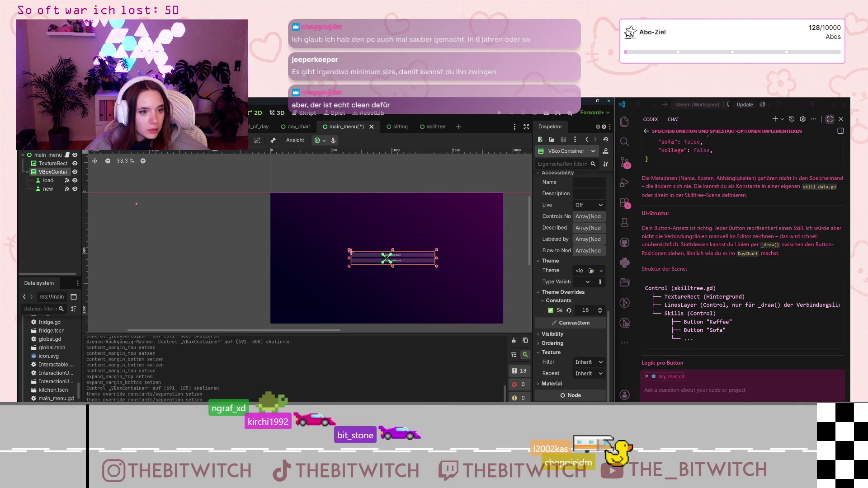
key(Left)
key(Left)
key(Left)
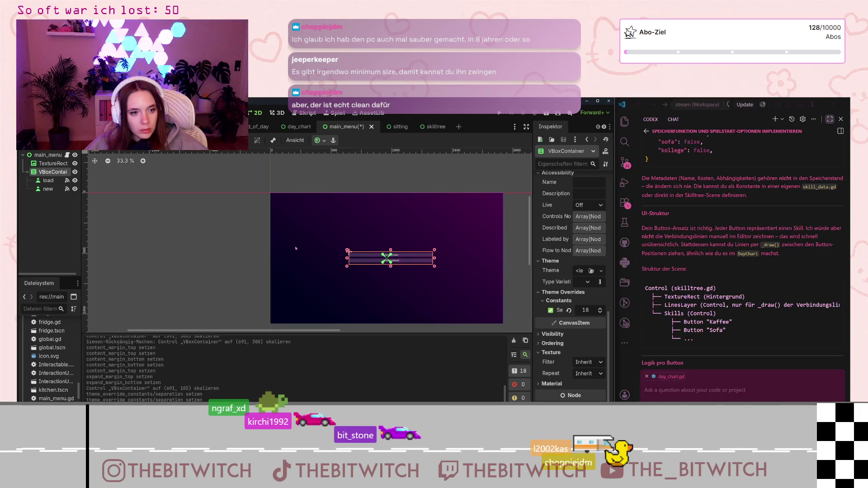
key(Left)
key(Left)
key(Left)
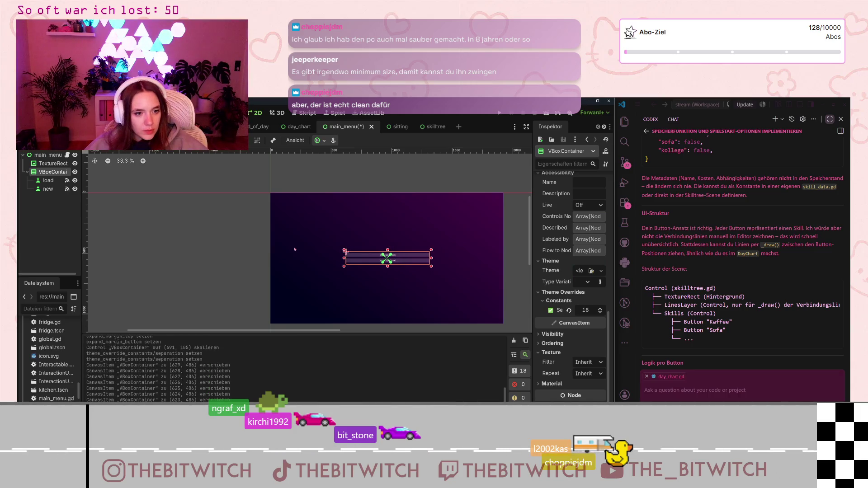
key(Left)
key(Left)
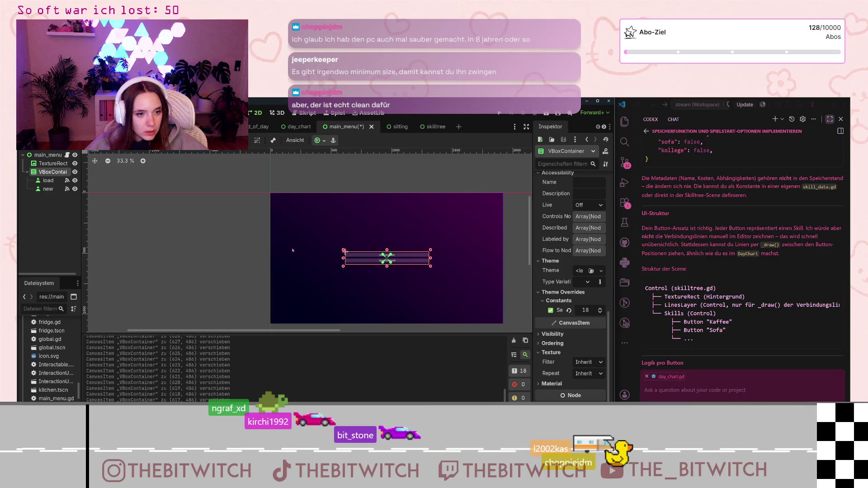
scroll(408, 271, up, 6)
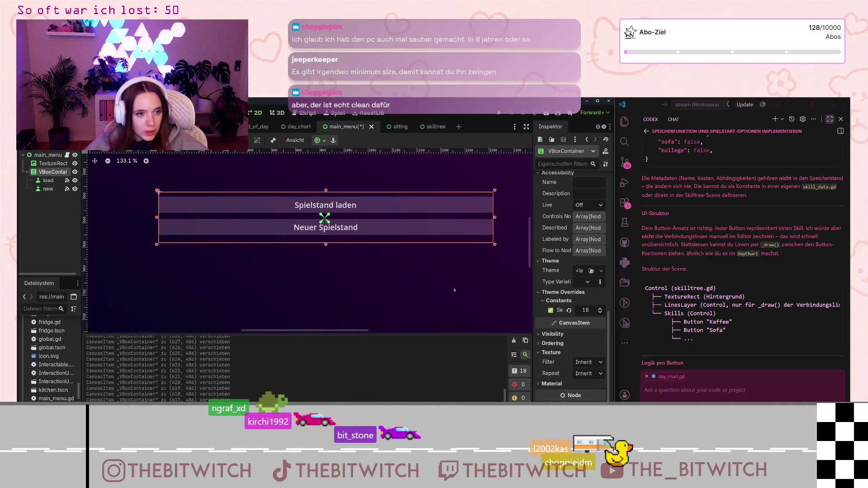
key(Down)
key(Down)
key(Down)
key(Left)
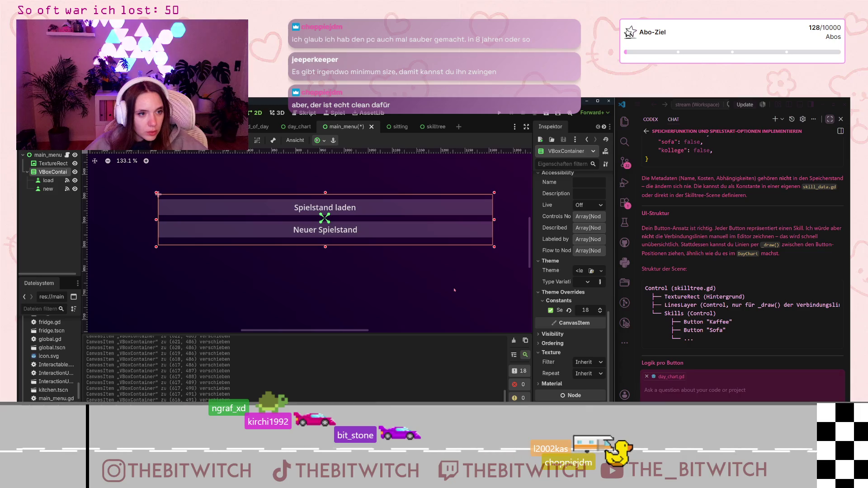
click(406, 291)
scroll(323, 293, down, 7)
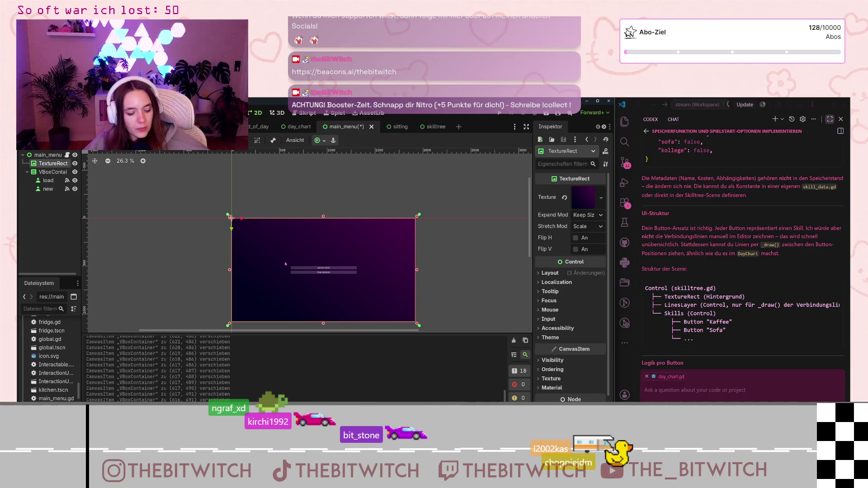
scroll(285, 264, down, 2)
scroll(280, 271, up, 5)
scroll(274, 284, down, 4)
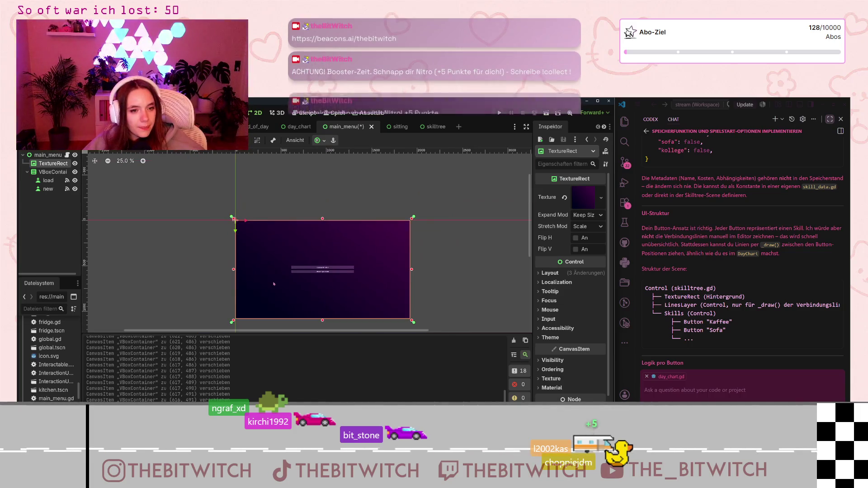
click(452, 294)
Save the main_menu scene, test-run the game with F5, and close its window
key(ctrl+s)
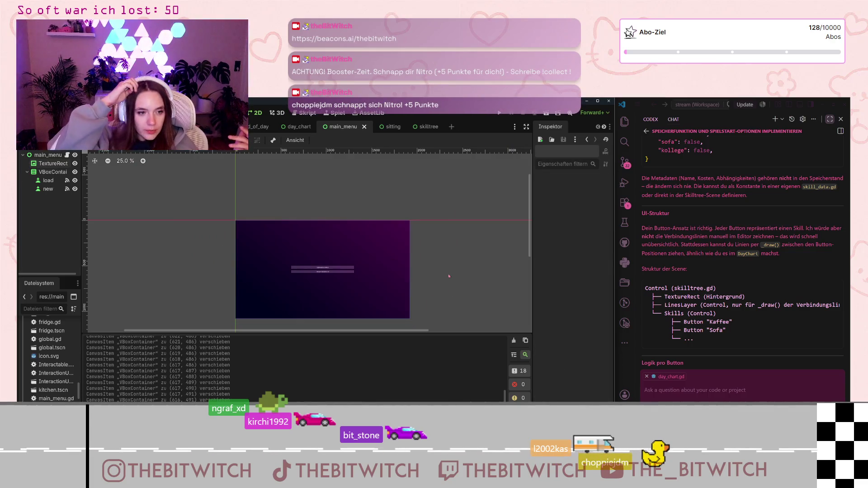
key(F5)
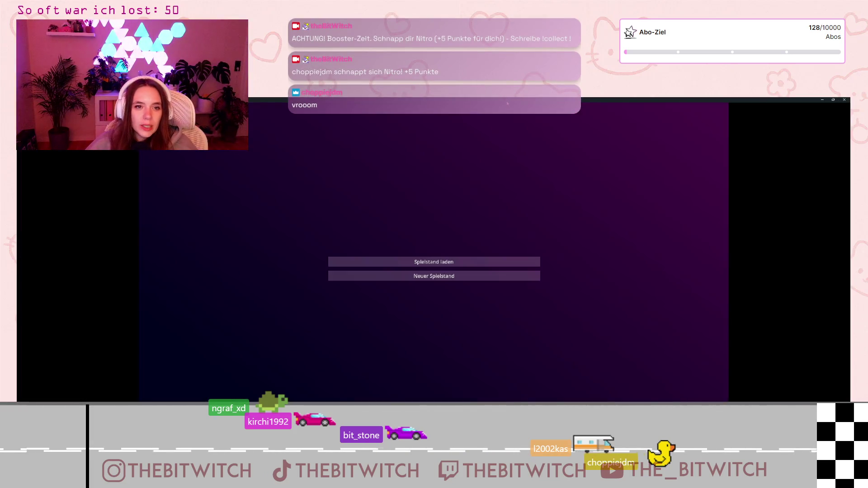
double_click(505, 102)
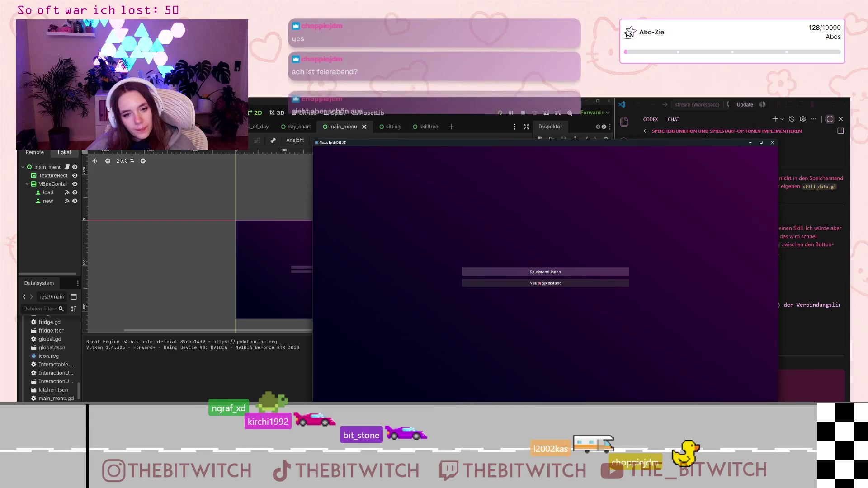
click(772, 143)
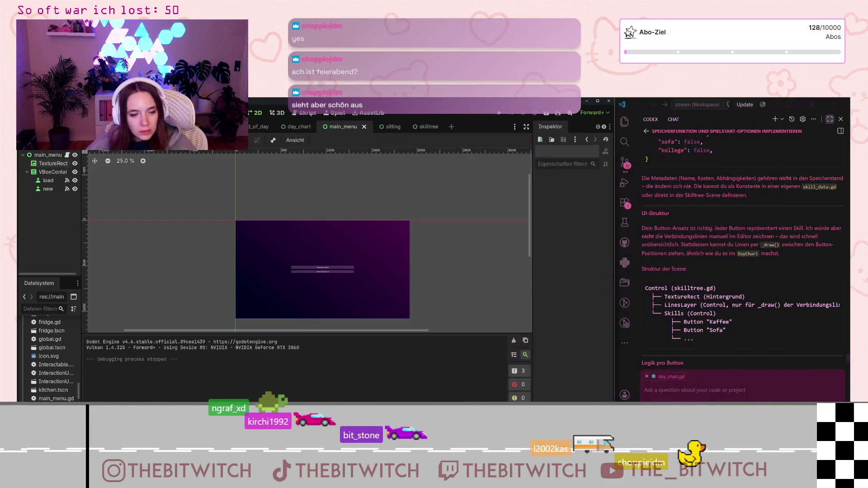
click(326, 267)
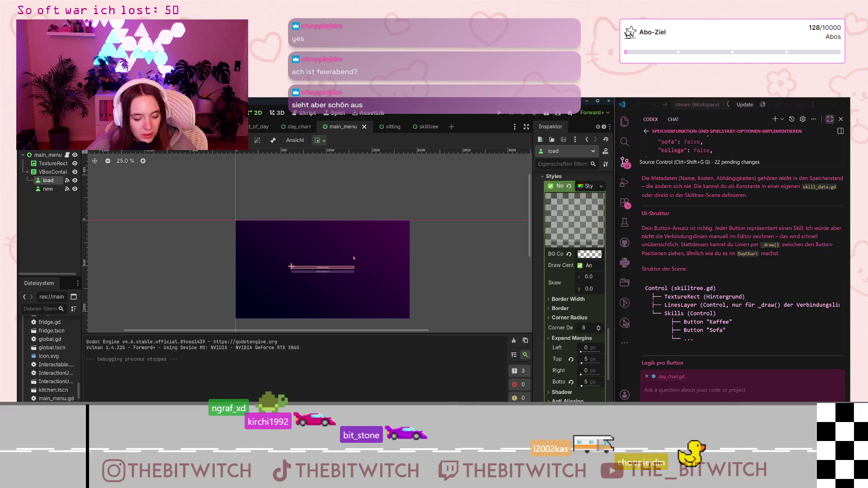
scroll(354, 258, up, 3)
scroll(361, 262, down, 2)
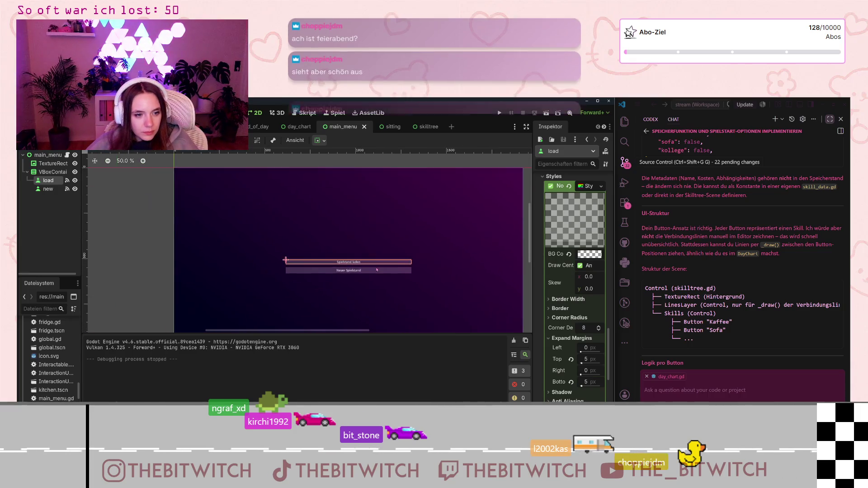
scroll(382, 268, up, 2)
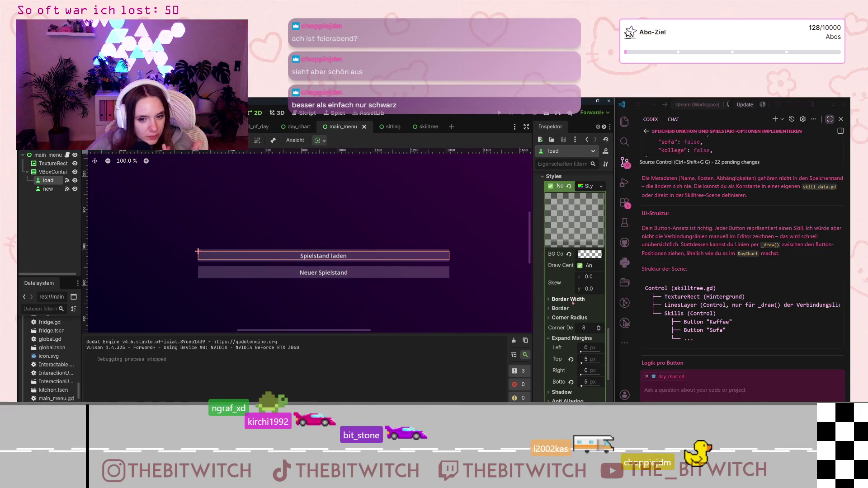
scroll(573, 302, down, 3)
scroll(586, 389, down, 2)
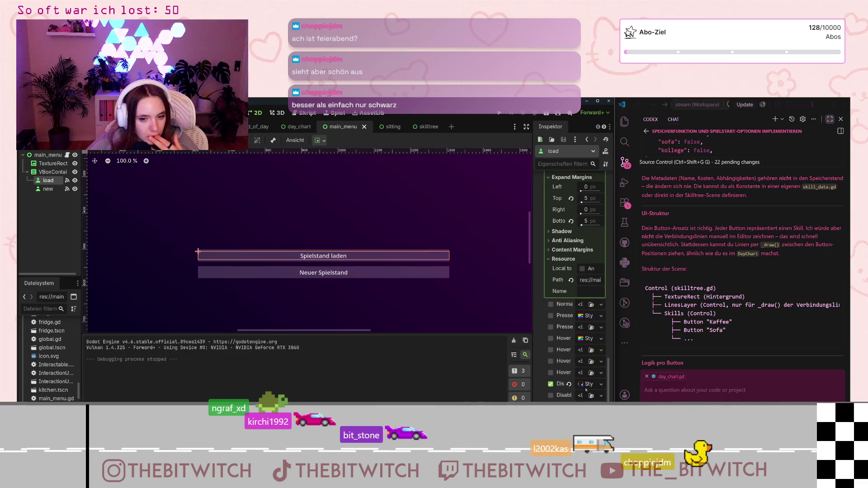
click(586, 385)
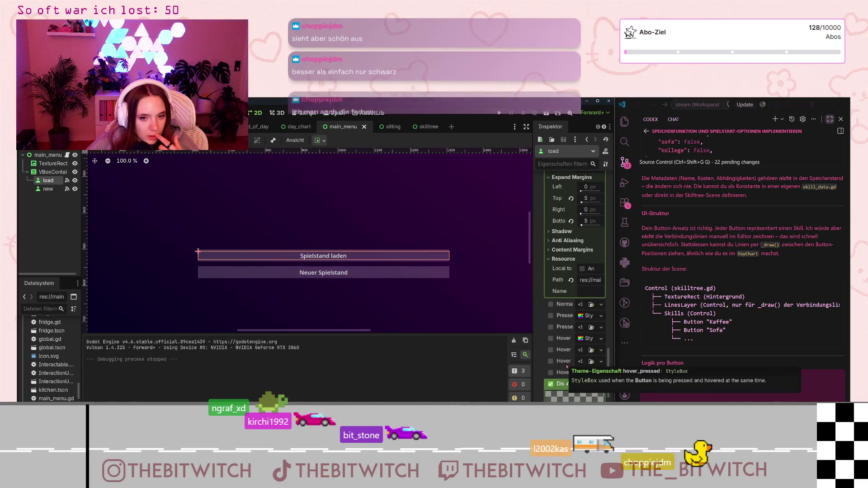
scroll(567, 365, down, 2)
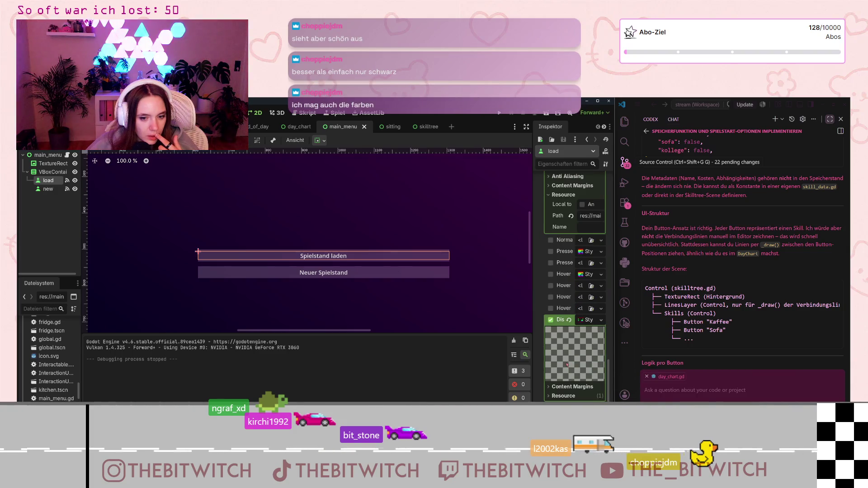
scroll(567, 365, up, 2)
click(48, 189)
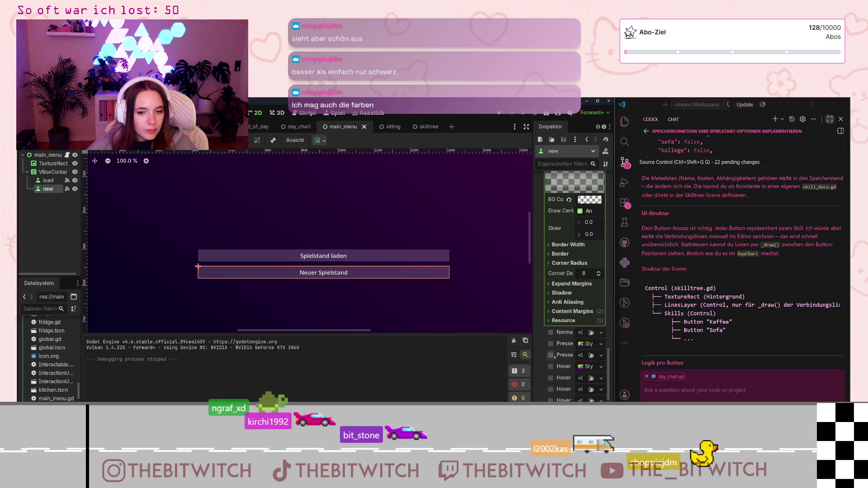
scroll(576, 328, up, 3)
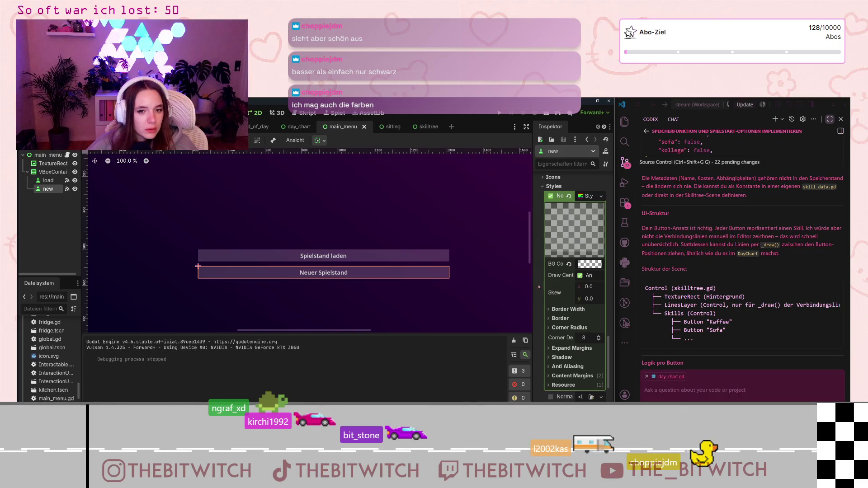
mouse_move(565, 294)
key(Up)
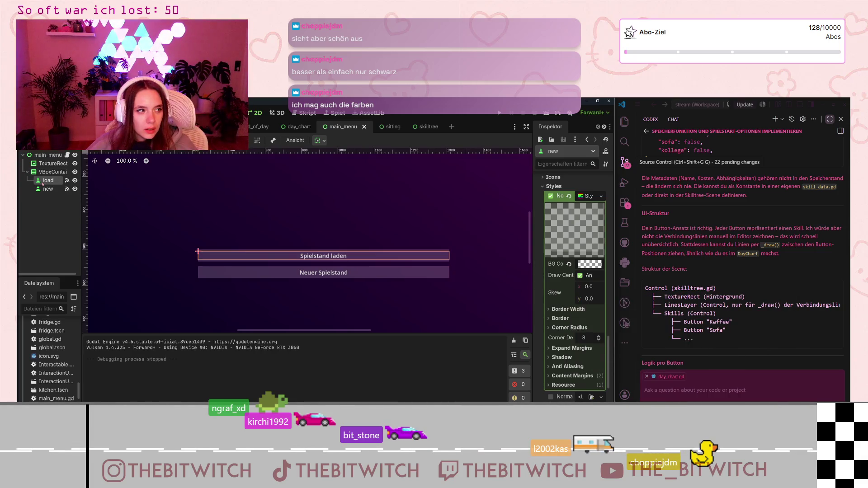
scroll(600, 246, up, 4)
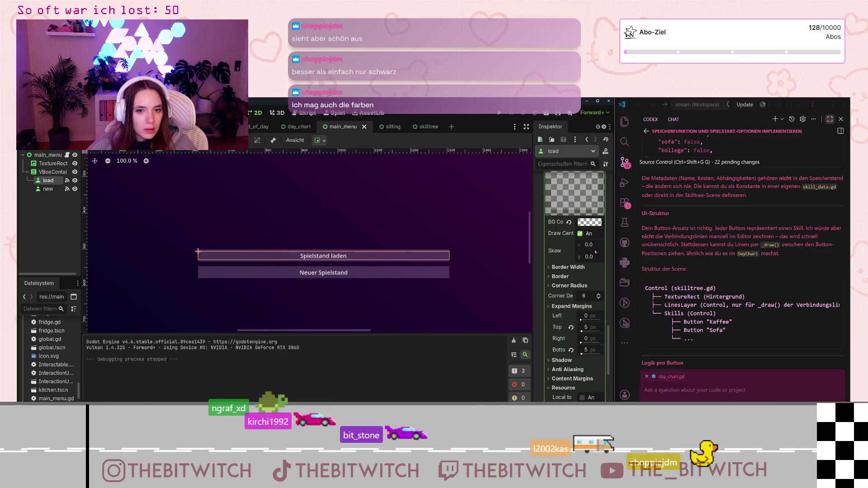
click(48, 189)
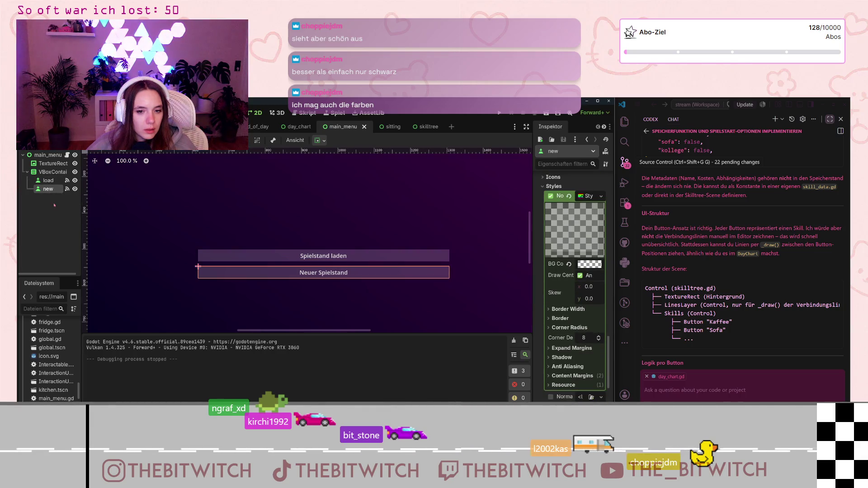
click(562, 349)
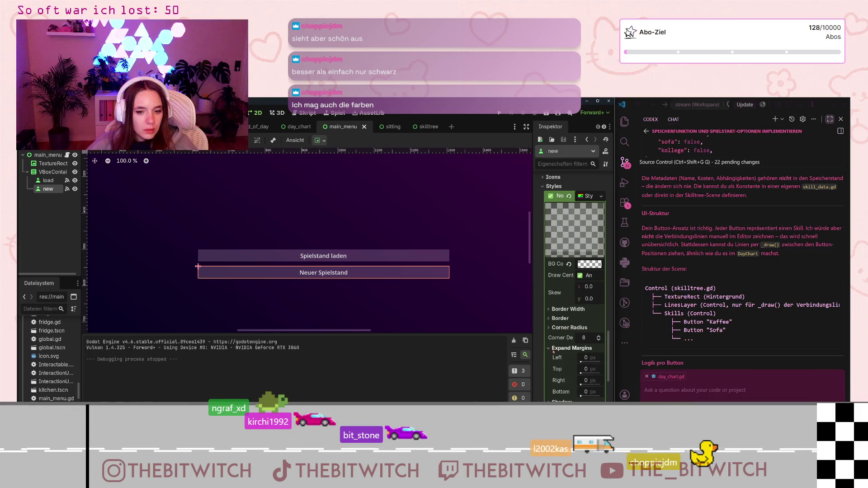
drag(586, 370, 593, 370)
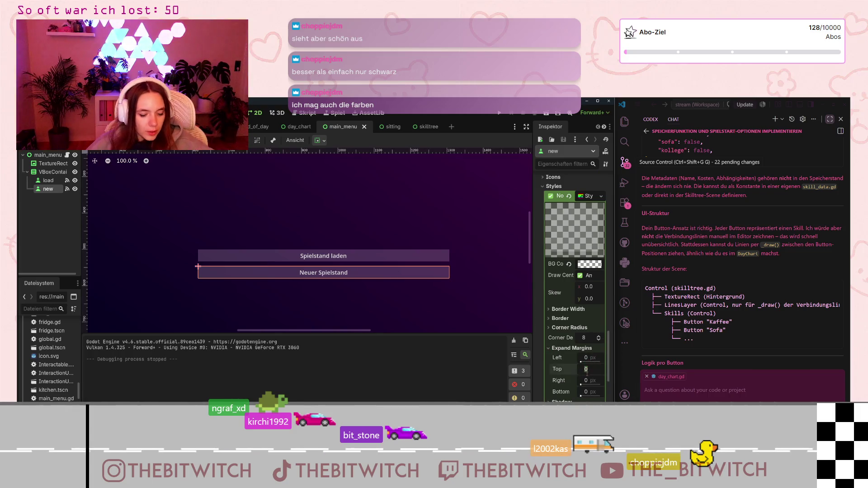
click(586, 392)
text(5)
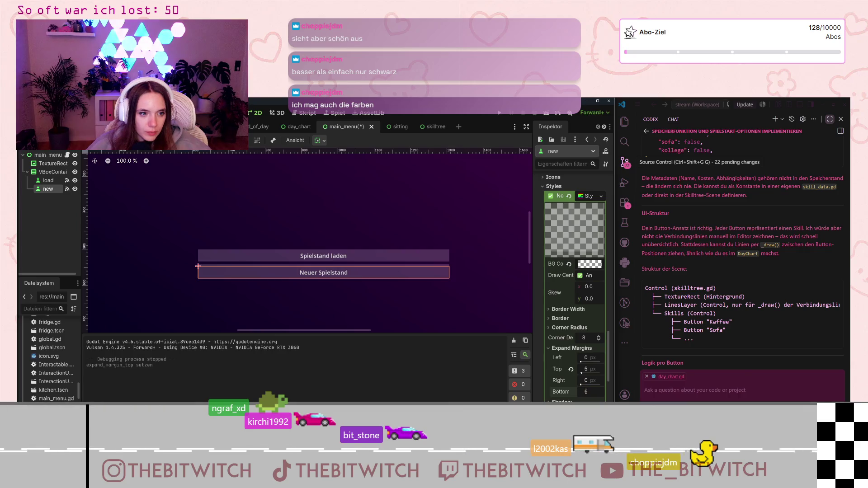
key(Return)
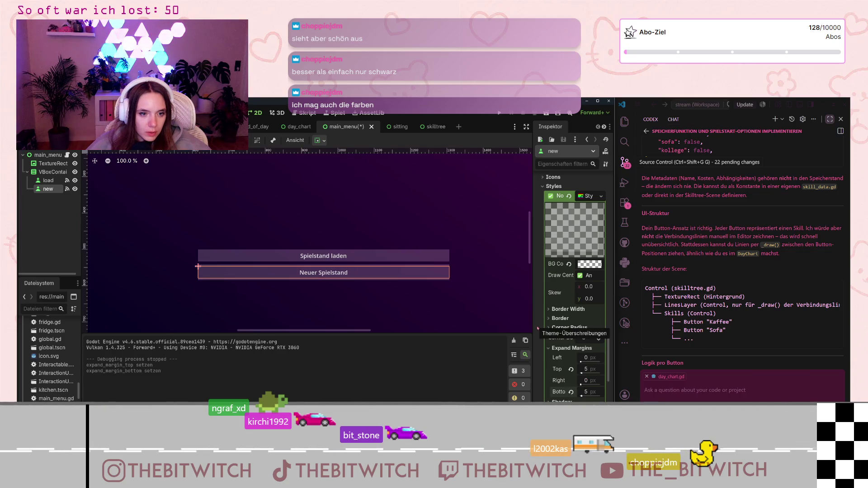
key(ctrl+z)
key(ctrl+z)
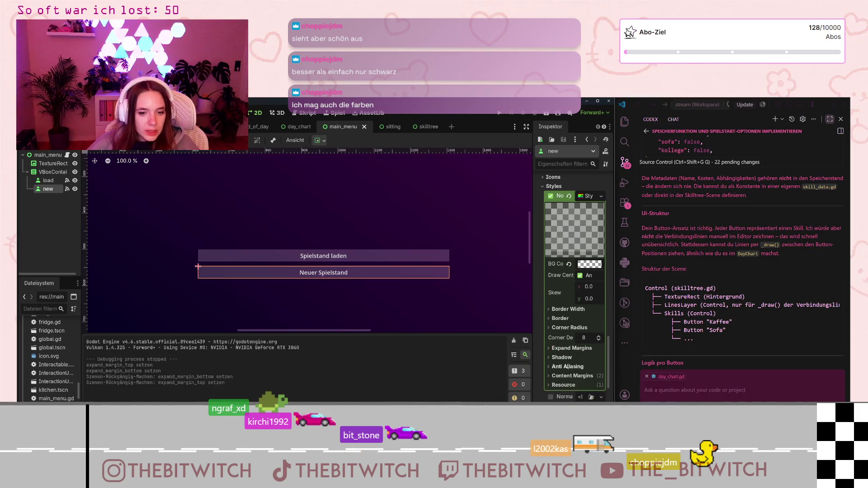
scroll(565, 362, down, 10)
scroll(574, 385, down, 2)
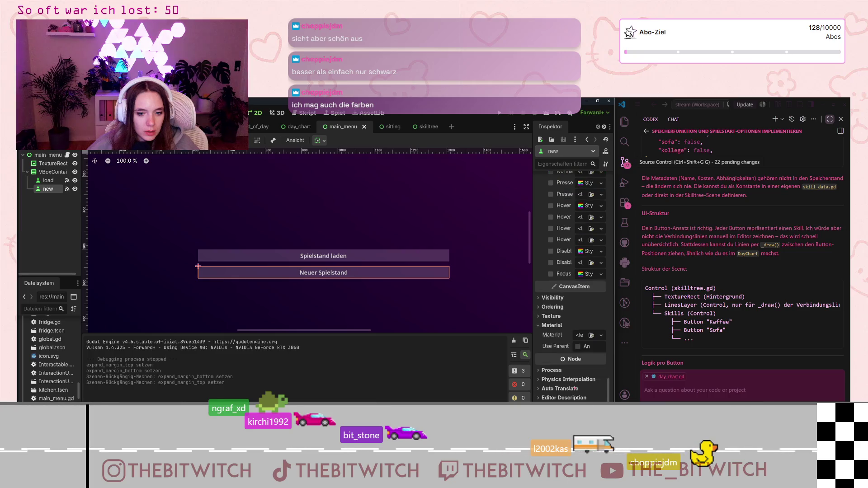
scroll(574, 389, up, 10)
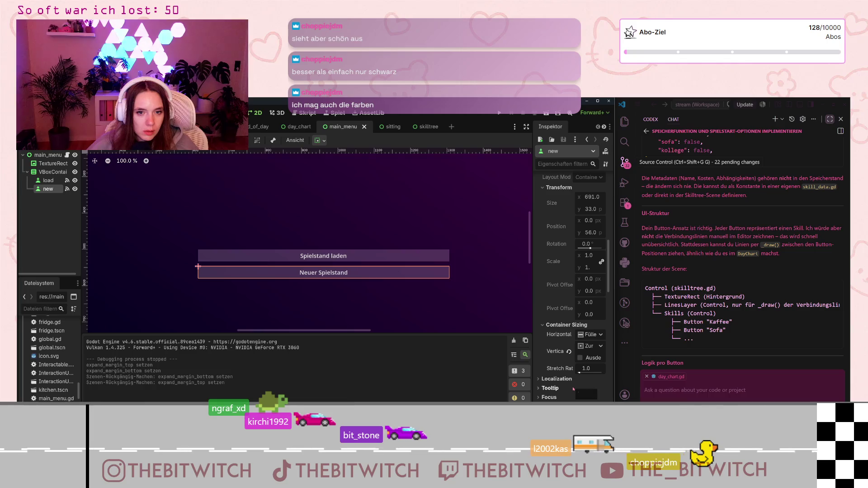
scroll(572, 272, up, 5)
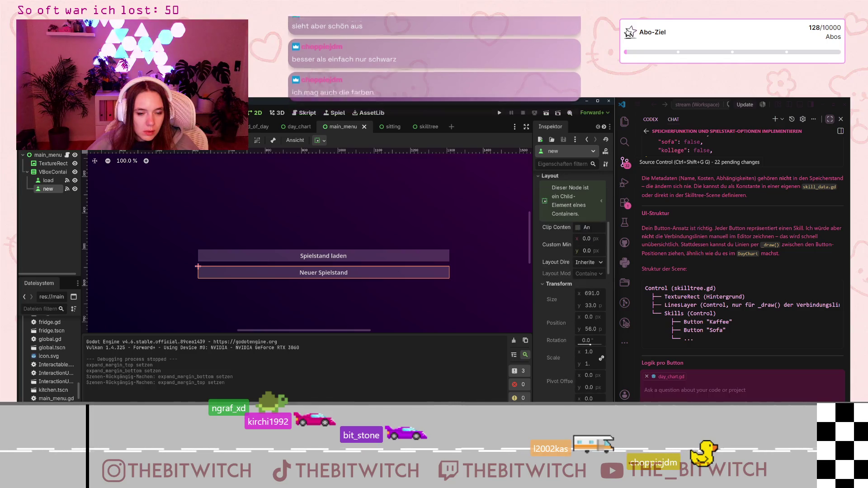
scroll(572, 271, up, 4)
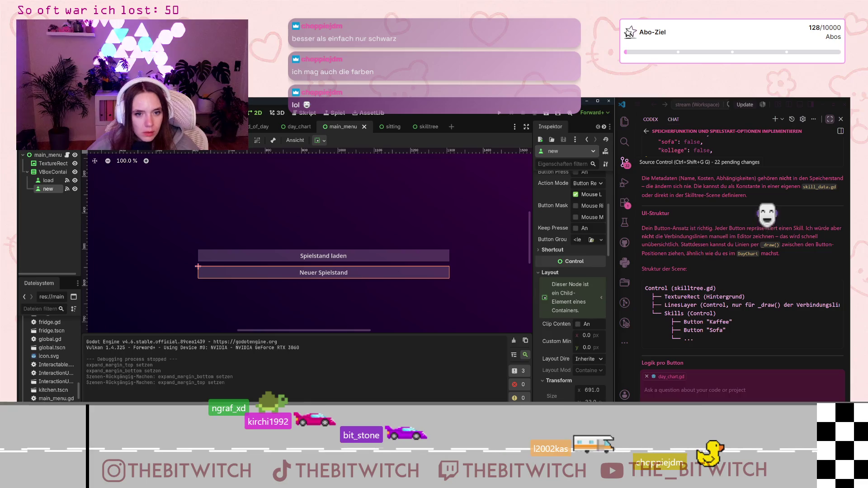
scroll(572, 271, down, 4)
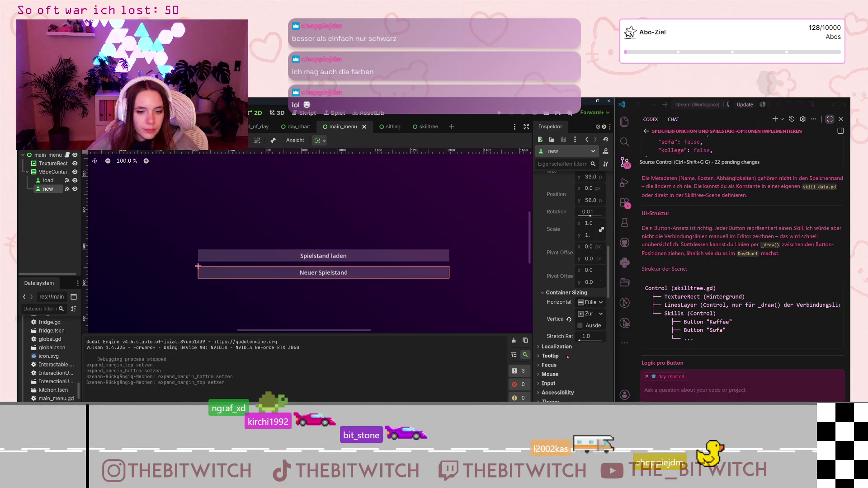
scroll(570, 316, down, 3)
click(560, 315)
scroll(557, 320, down, 5)
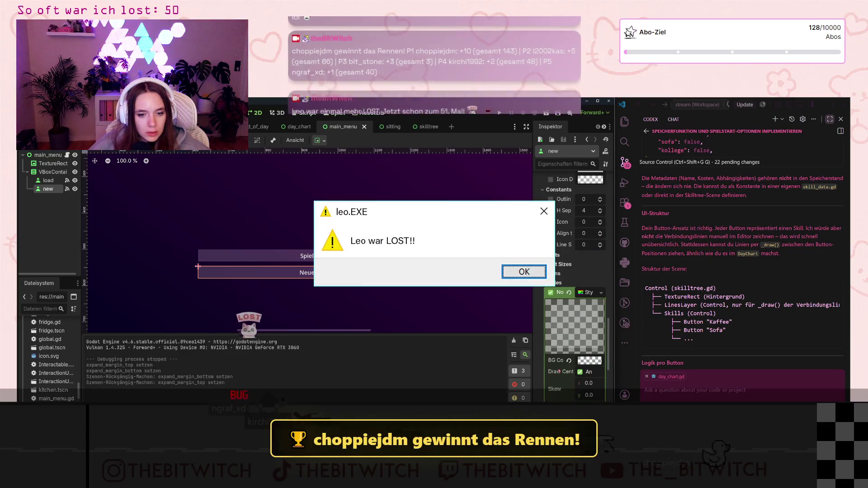
scroll(563, 357, down, 4)
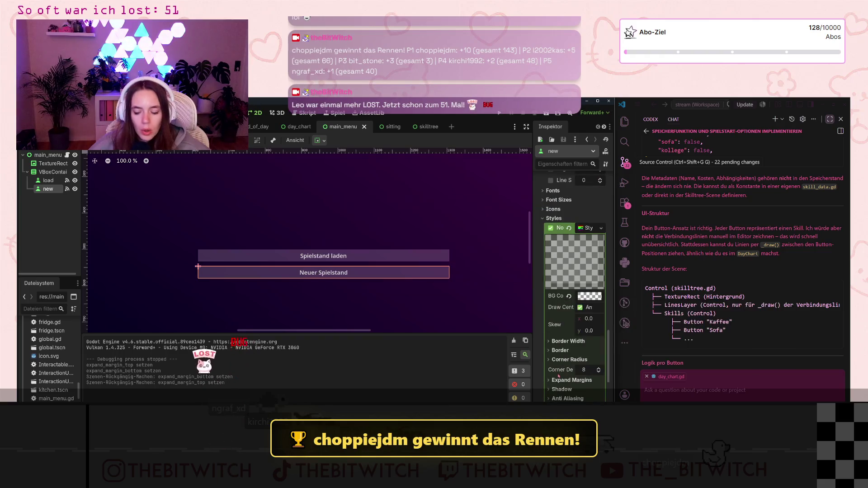
scroll(586, 369, down, 2)
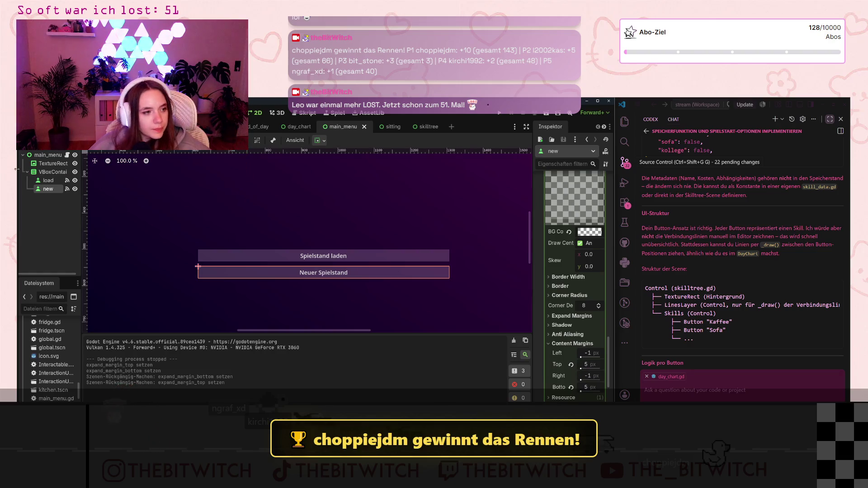
click(47, 180)
Set the load button's top and bottom expand margins to 0 and content margins to 5 px
click(586, 327)
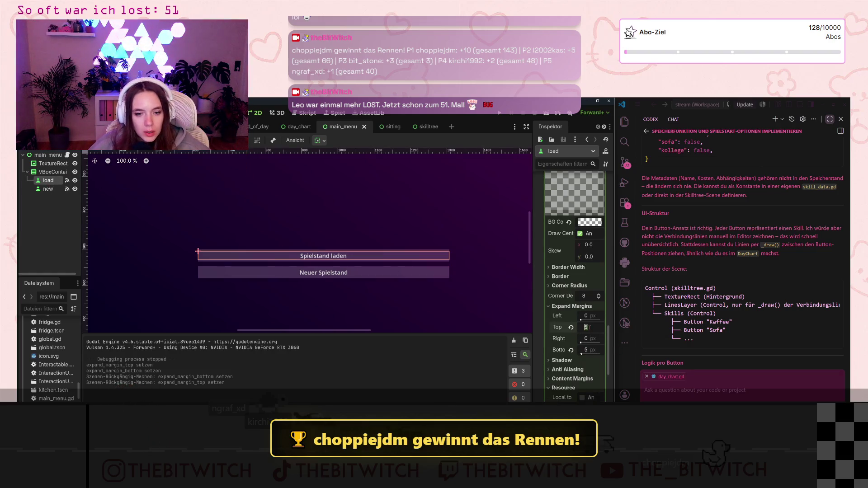
click(586, 350)
text(0)
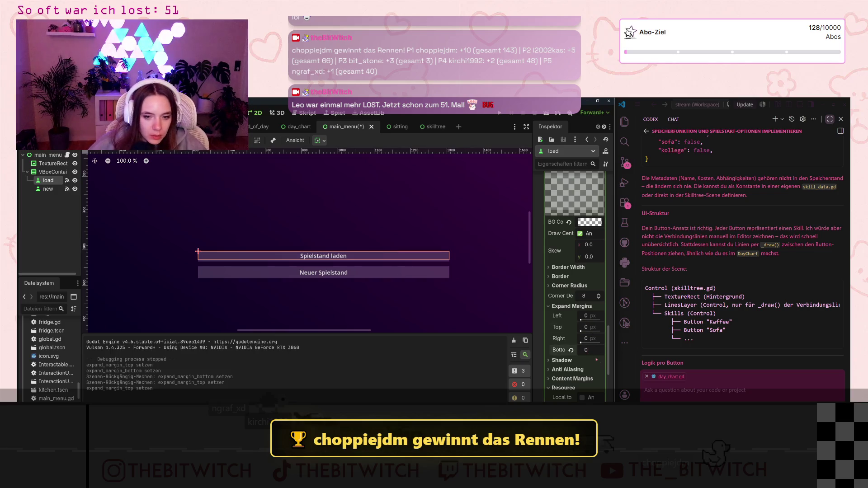
click(549, 379)
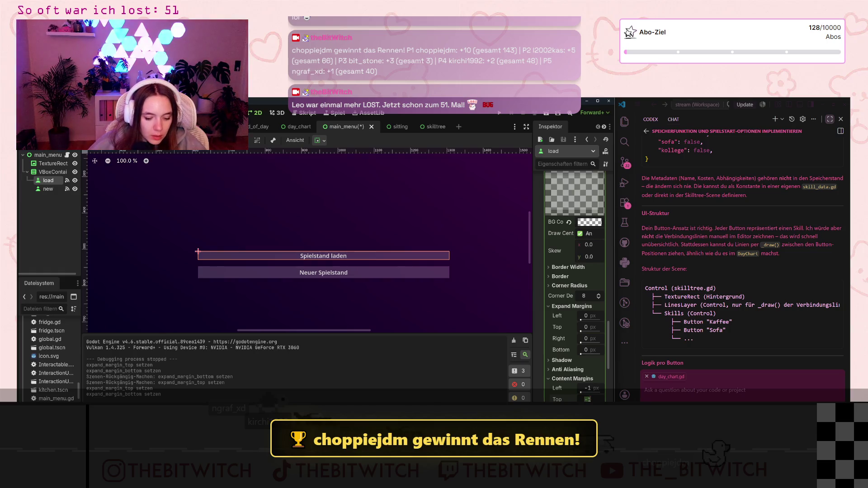
text(5)
key(Return)
key(Return)
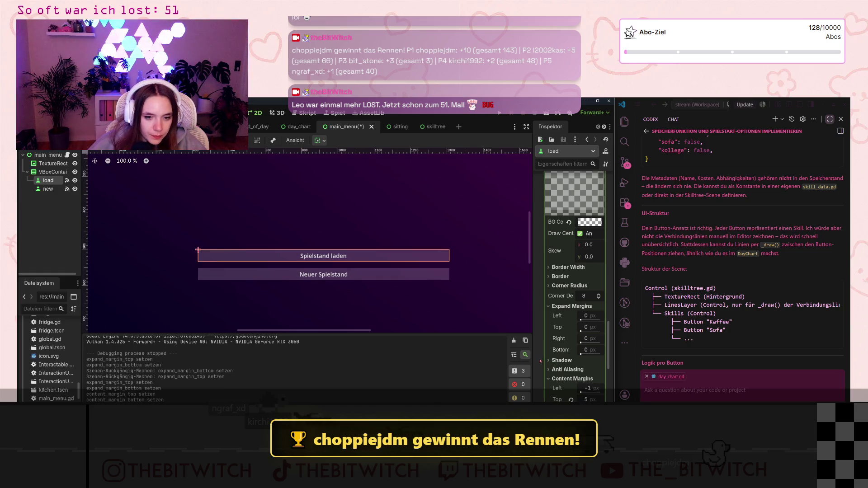
Select the TextureRect background and save the main menu scene
click(453, 310)
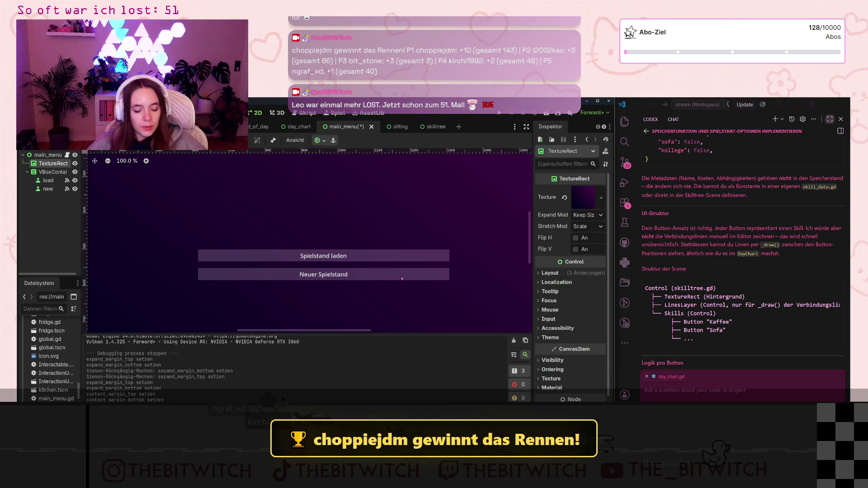
scroll(401, 279, down, 4)
scroll(393, 294, up, 2)
key(ctrl+s)
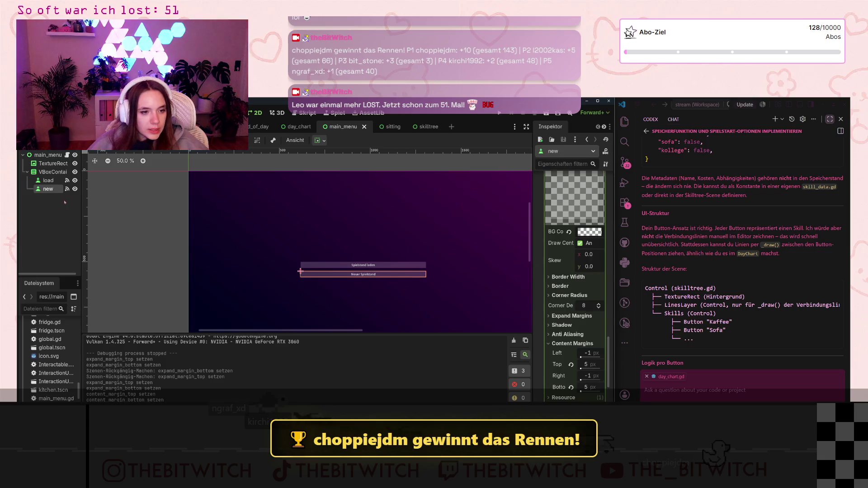
Tighten the button container's separation to 13, save, and test-run the menu in game
click(53, 172)
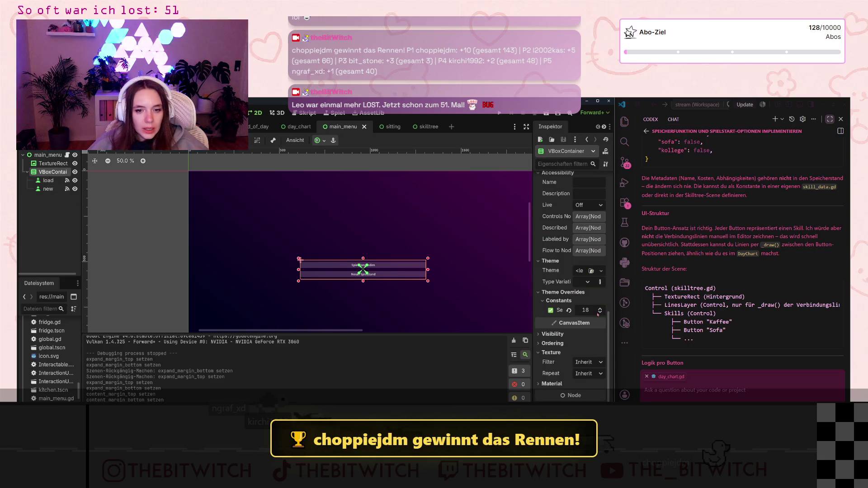
click(600, 313)
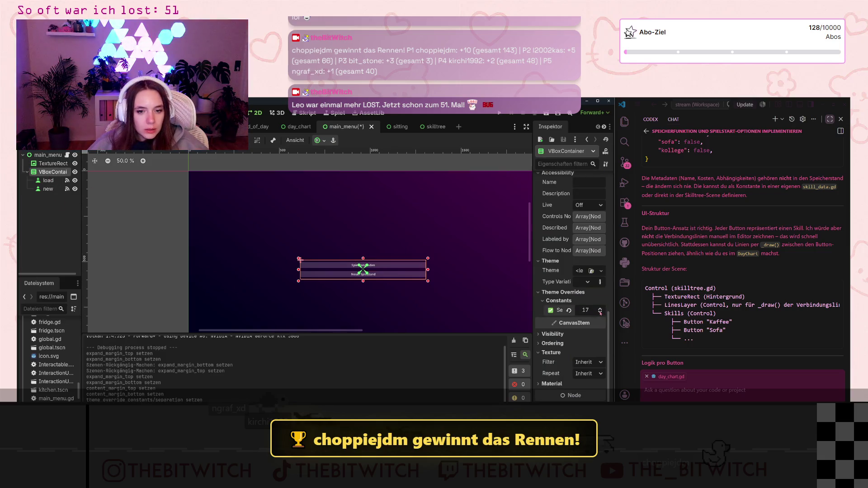
click(601, 312)
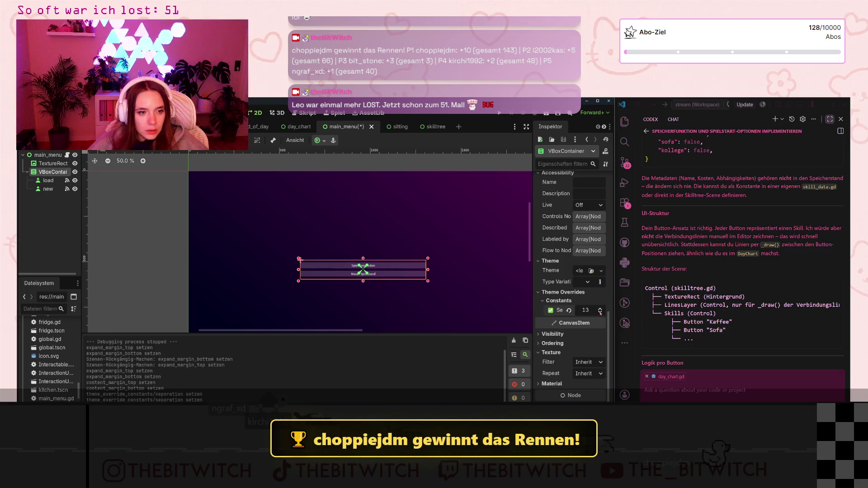
click(455, 285)
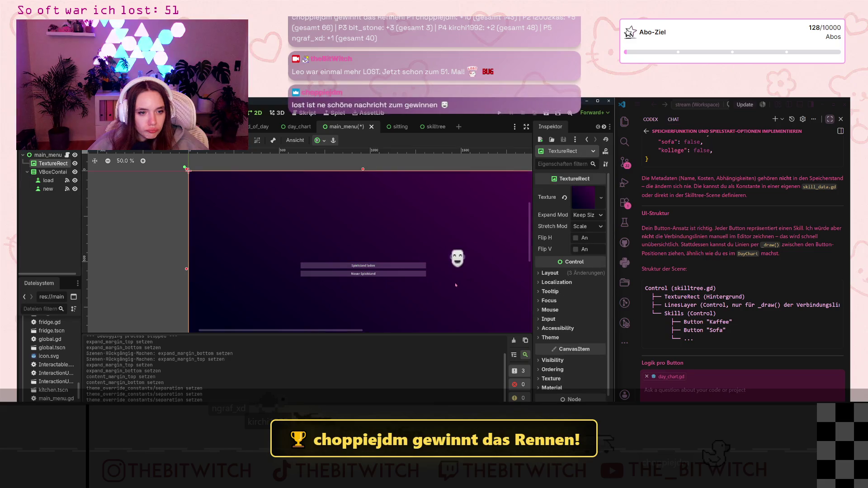
key(ctrl+s)
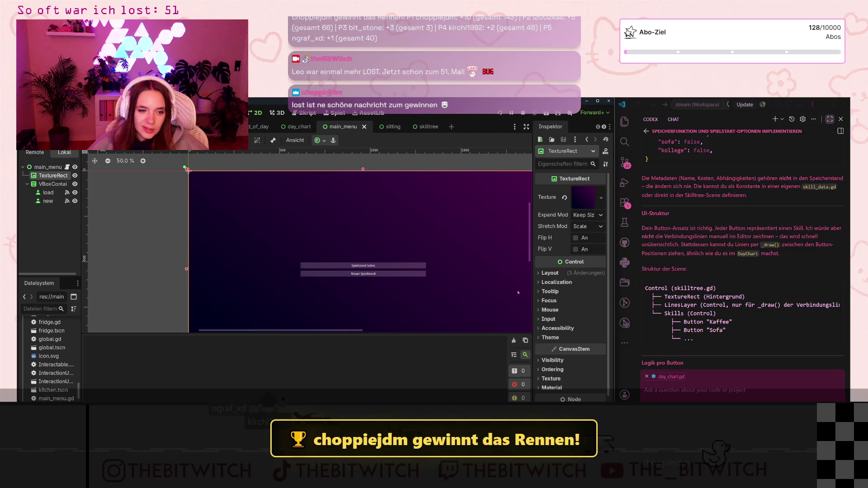
click(499, 113)
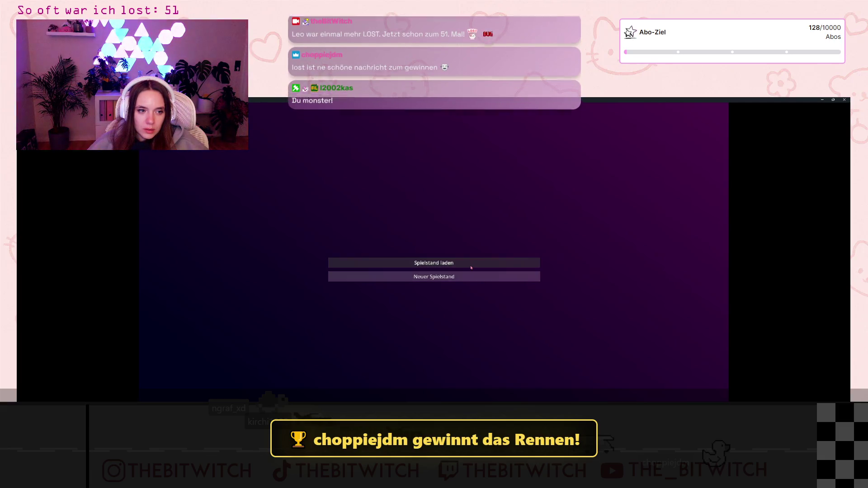
click(844, 99)
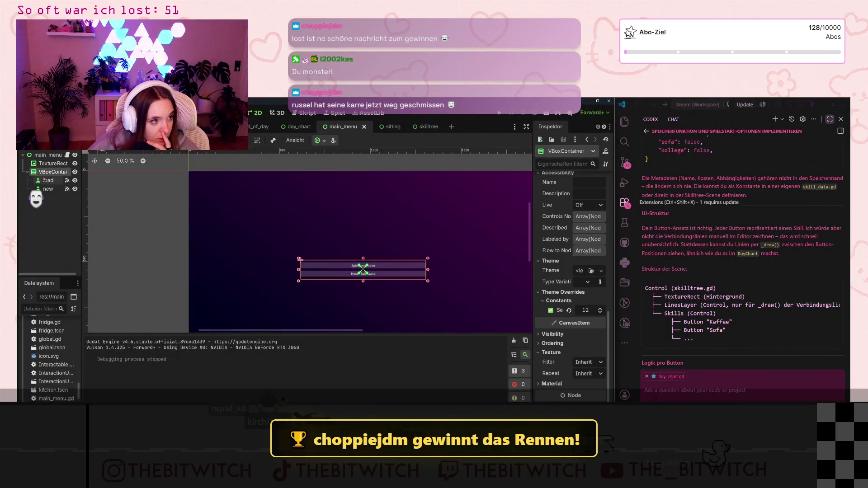
Select the load button and bring up its hover style override
click(48, 181)
scroll(566, 321, down, 5)
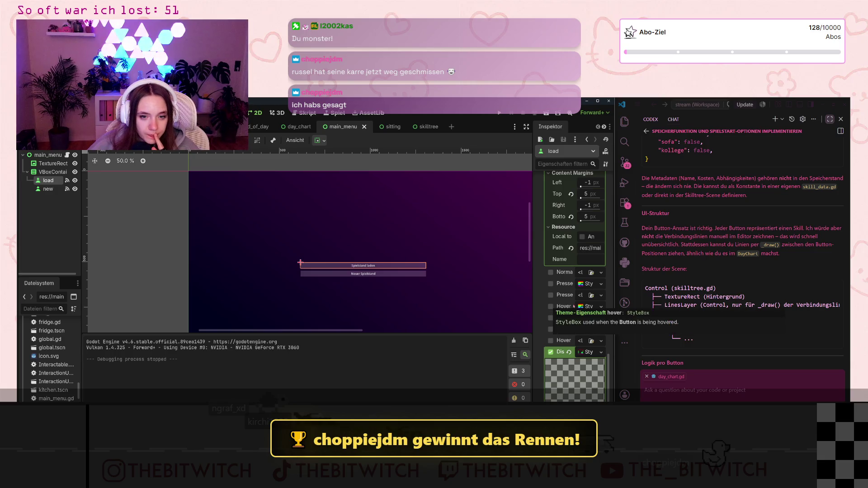
click(588, 307)
Give the load button a New StyleBoxFlat hover style with black background at alpha 49
scroll(599, 280, down, 1)
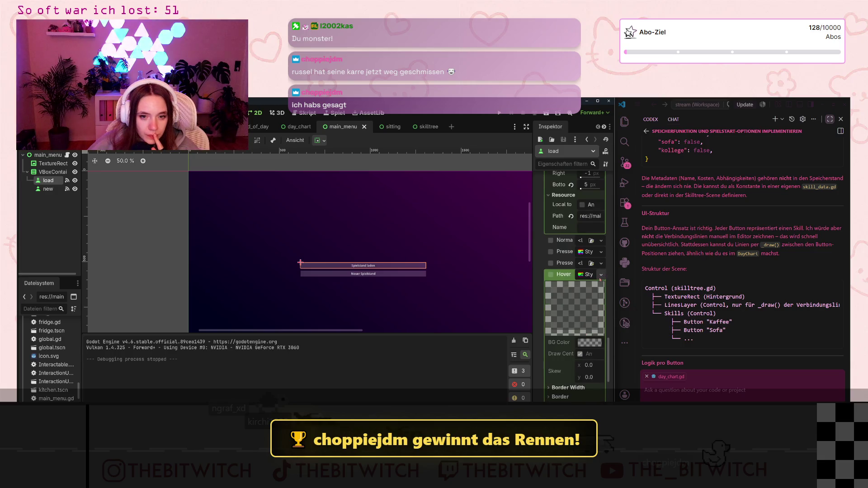
click(601, 276)
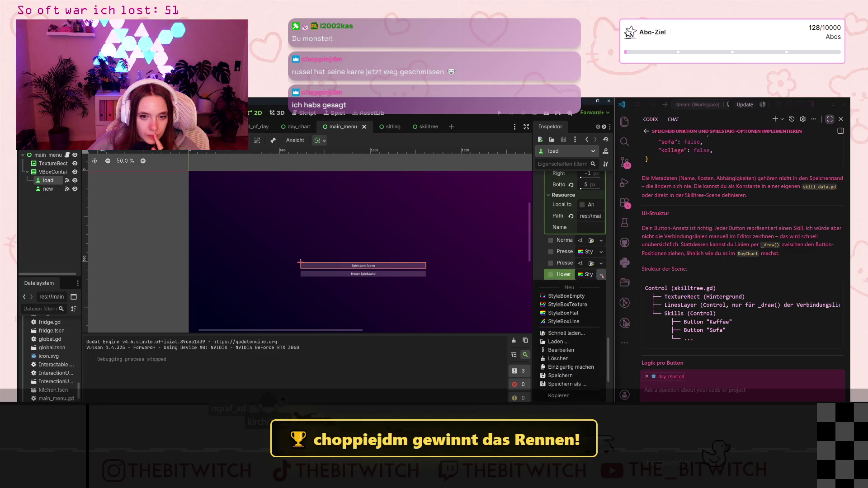
click(565, 313)
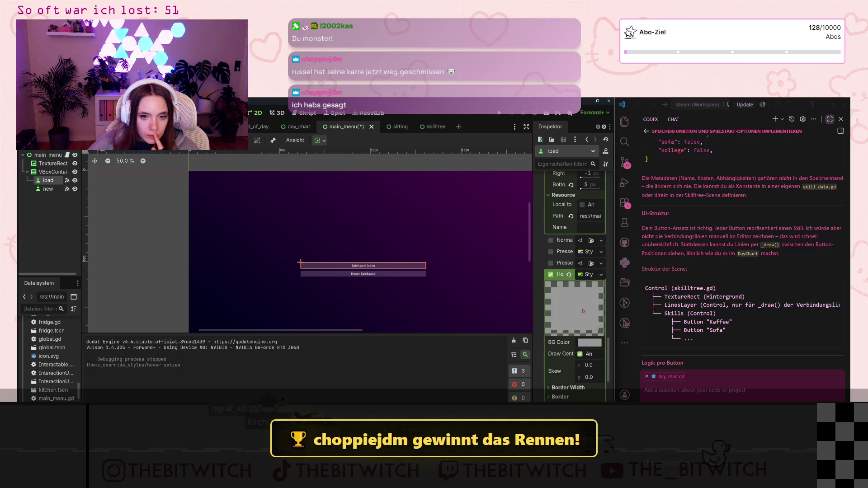
scroll(586, 291, down, 2)
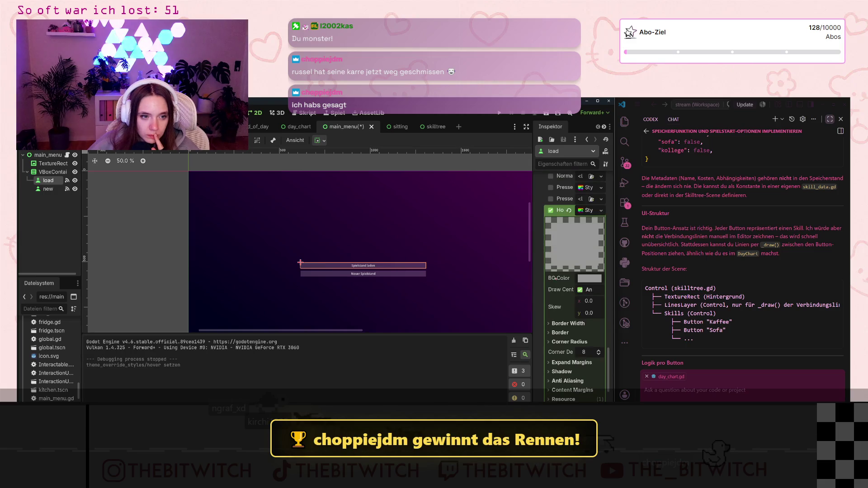
click(589, 278)
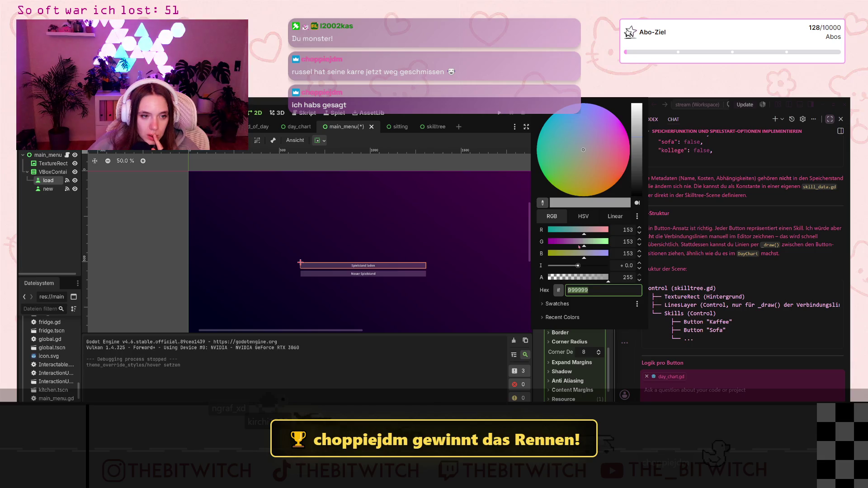
drag(639, 177, 632, 215)
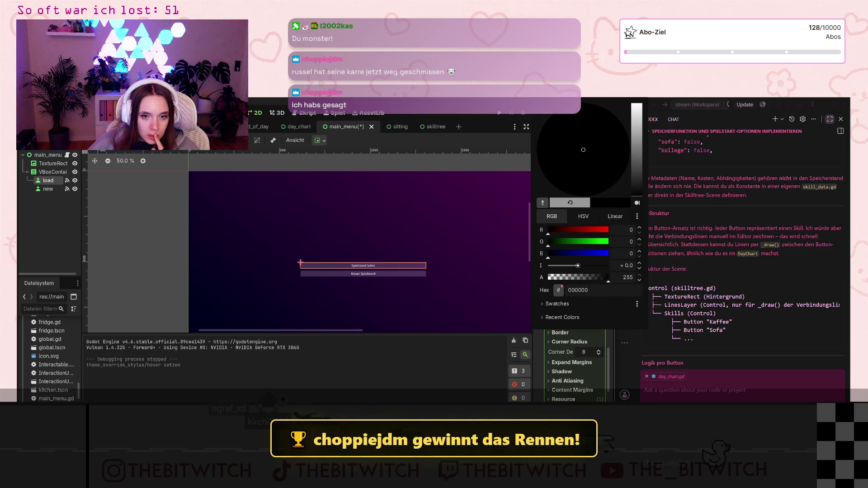
text(49)
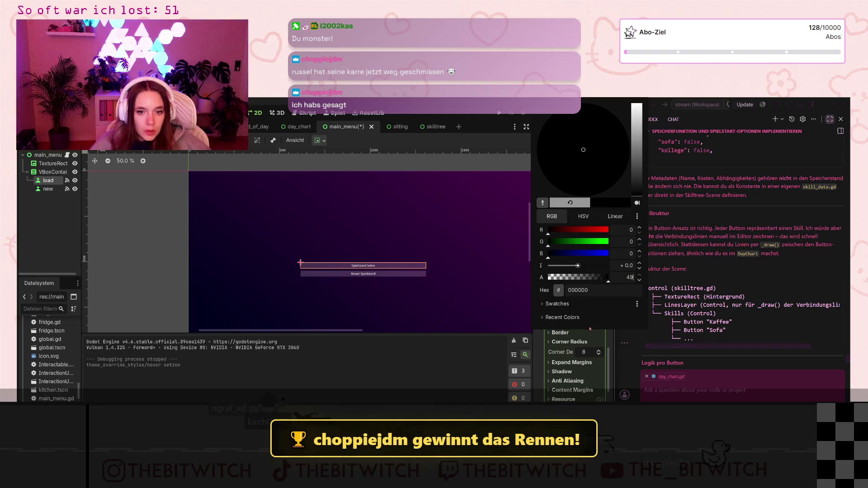
click(604, 318)
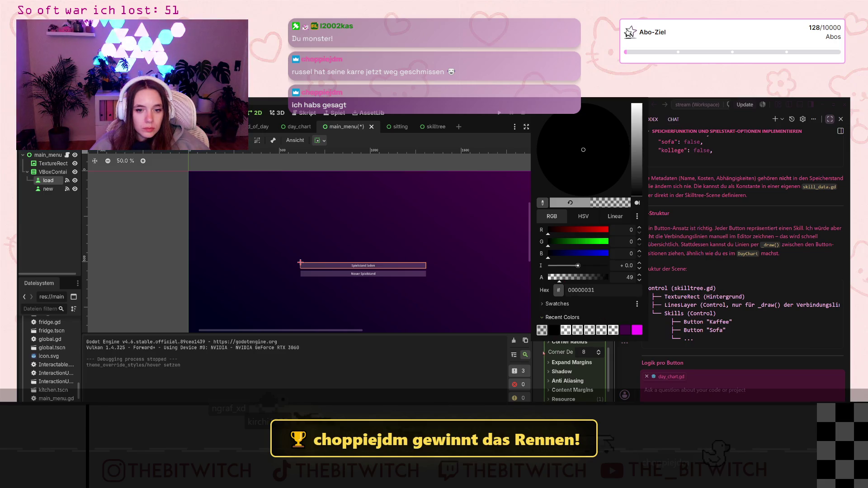
click(542, 350)
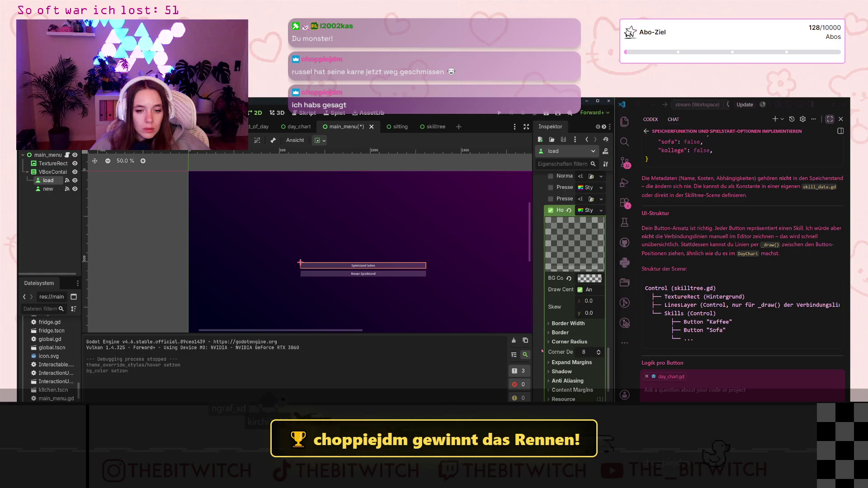
click(553, 342)
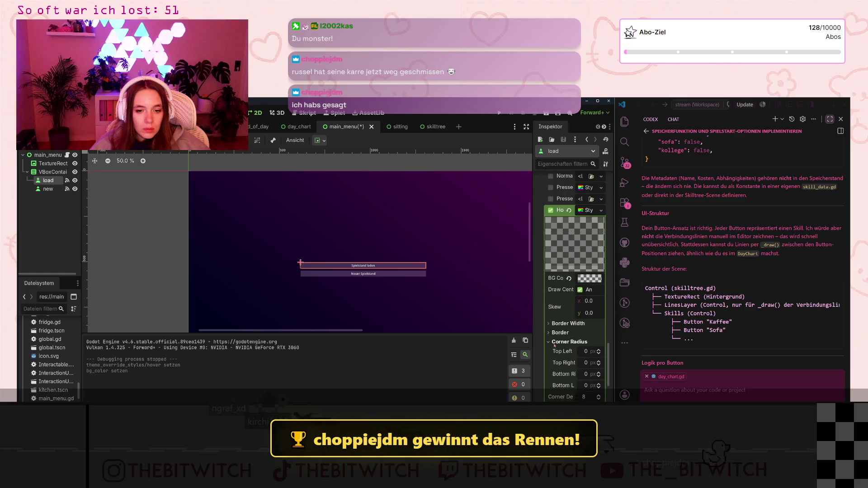
Save the scene, test-run the game, then select the Neuer Spielstand button
key(ctrl+s)
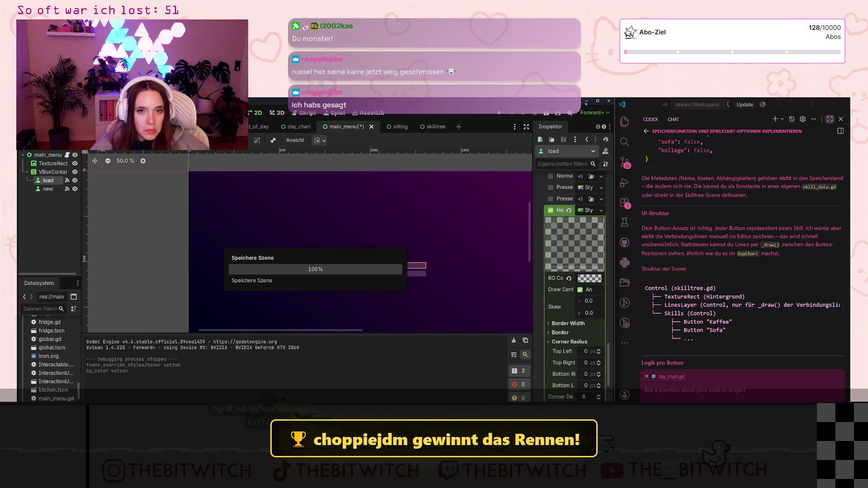
click(494, 116)
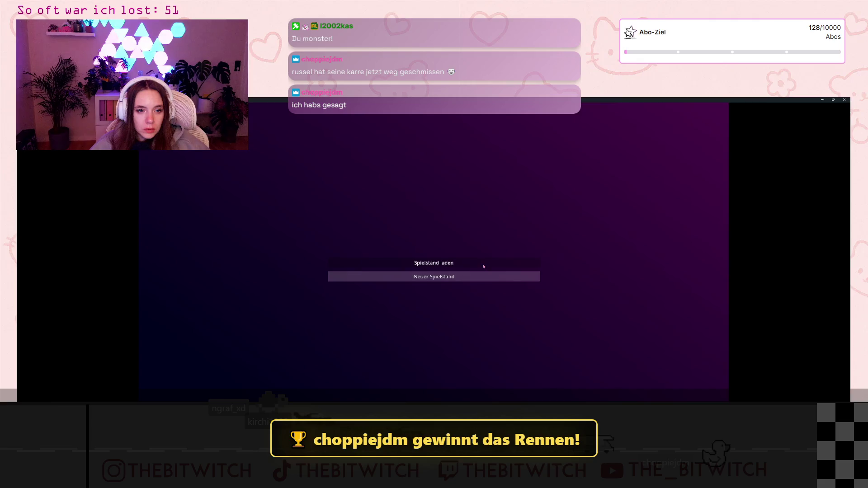
click(845, 100)
click(48, 189)
scroll(554, 348, down, 4)
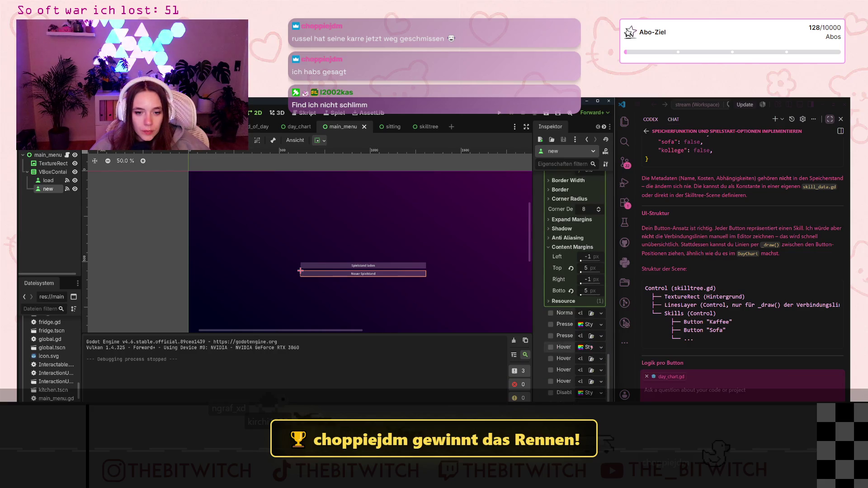
Give the new button a StyleBoxFlat hover style with background colour 00000031
click(600, 347)
click(573, 363)
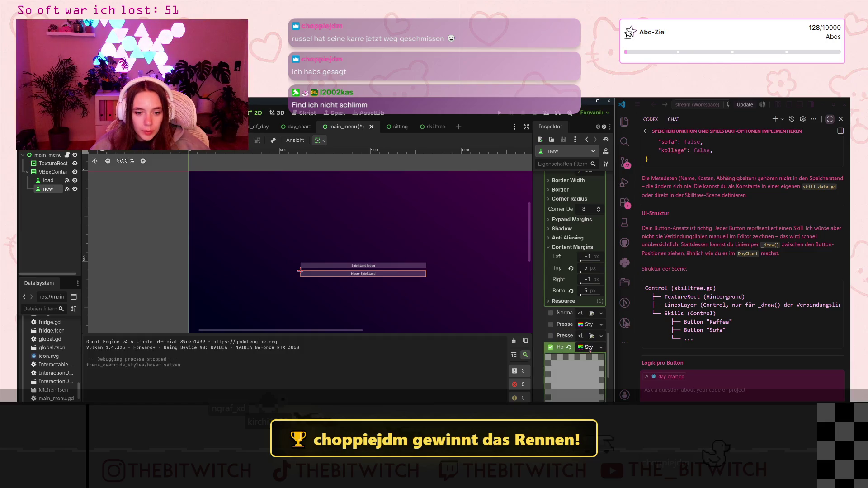
scroll(573, 362, down, 1)
click(589, 351)
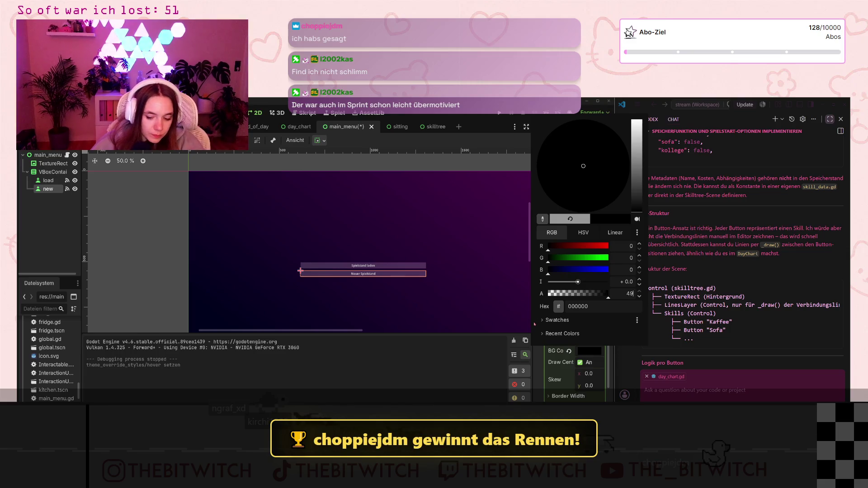
click(536, 327)
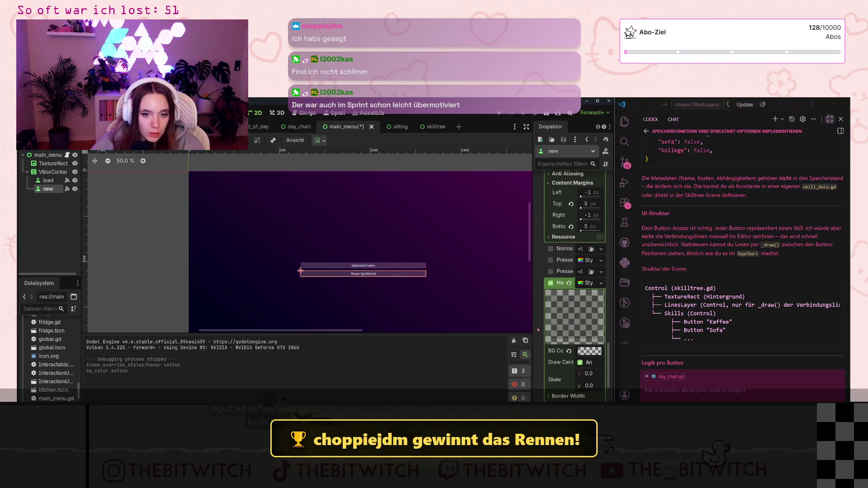
Save and test-run the game, then reselect the load button
click(500, 114)
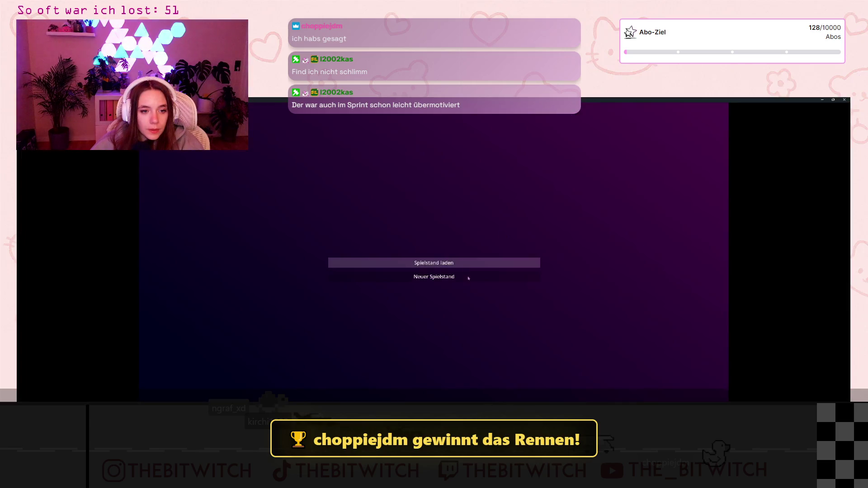
click(844, 100)
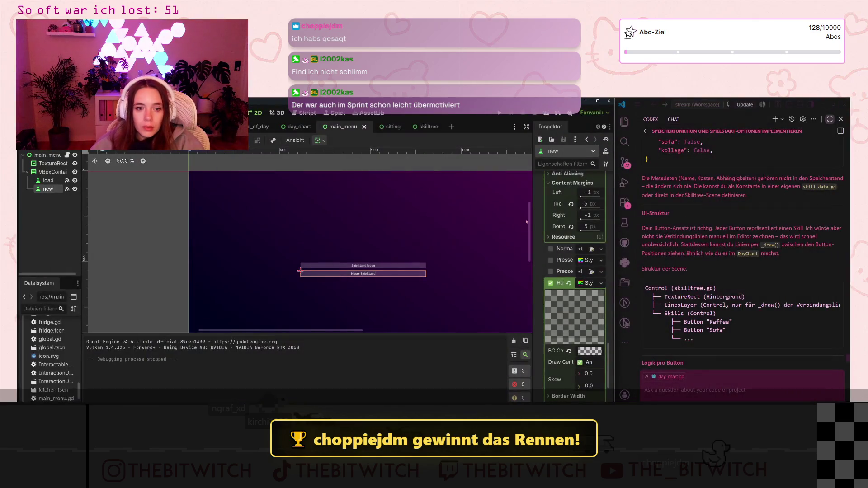
click(48, 180)
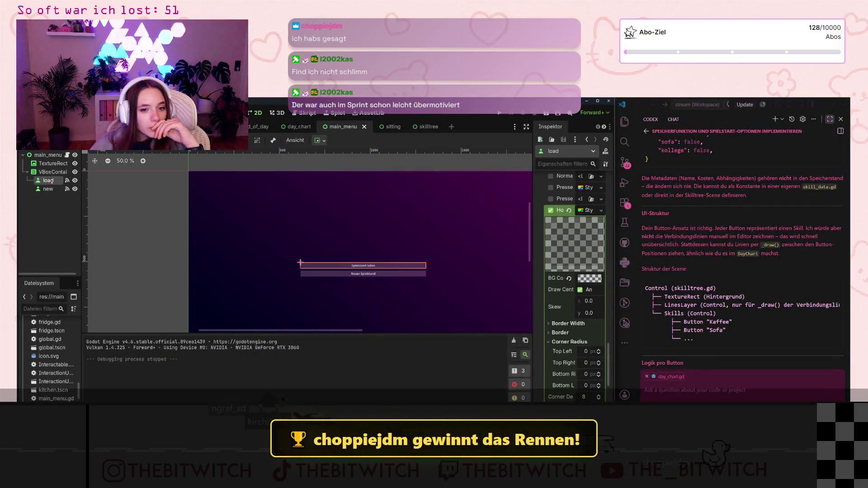
Set the load button's Disabled style override to a New StyleBoxEmpty, then select the TextureRect
scroll(553, 333, down, 3)
scroll(553, 333, down, 5)
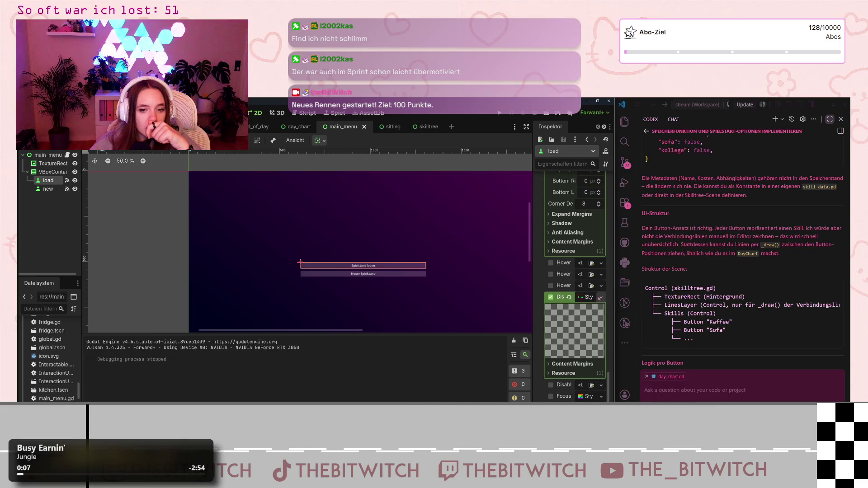
click(601, 297)
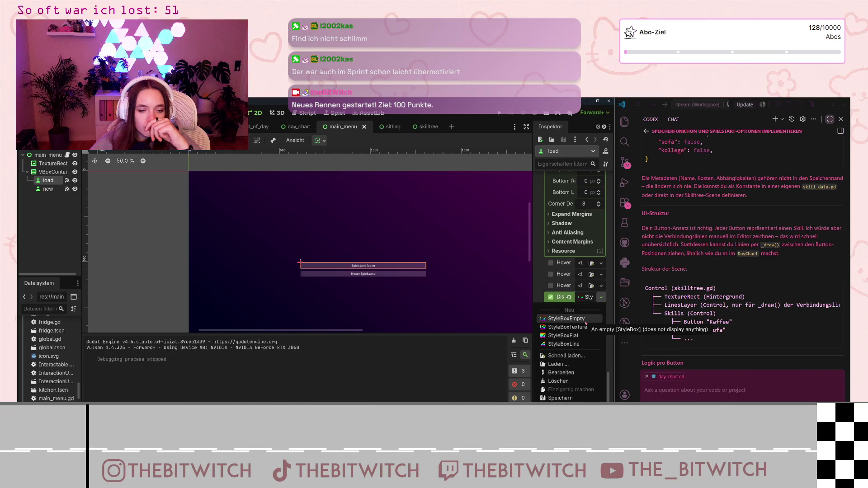
key(Return)
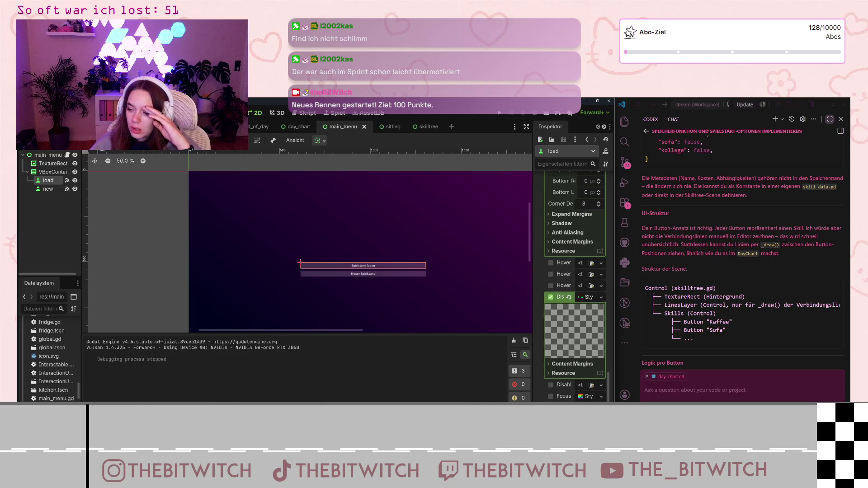
click(341, 243)
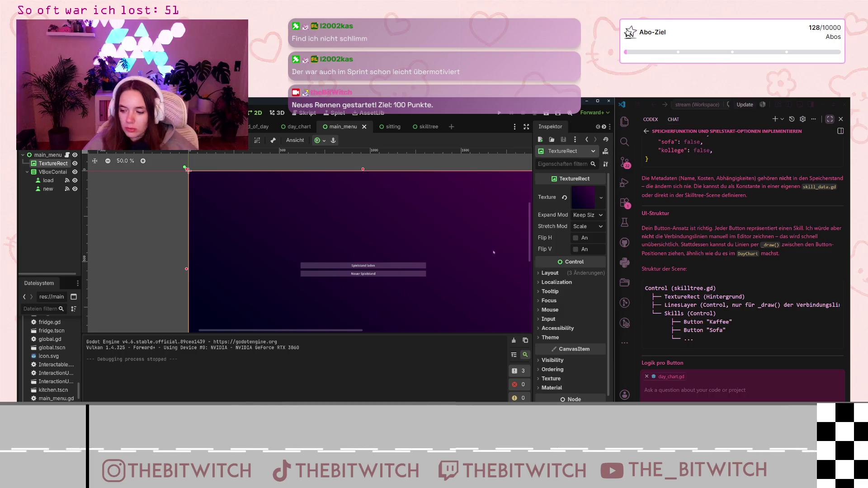